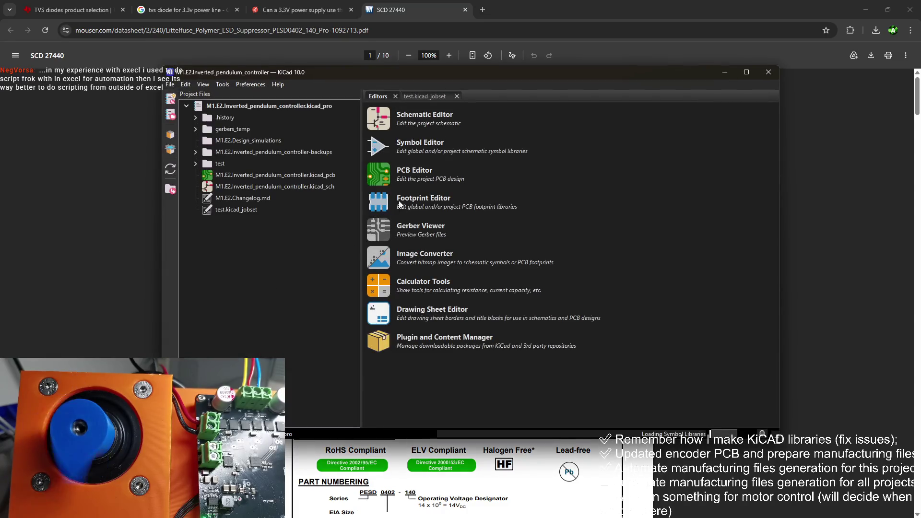
Close the pendulum controller project and open M1.E1.MT6835_encoder.kicad_pro from M1.E1.PCB_design_files
{"action": "left_click", "coordinate": [768, 72]}
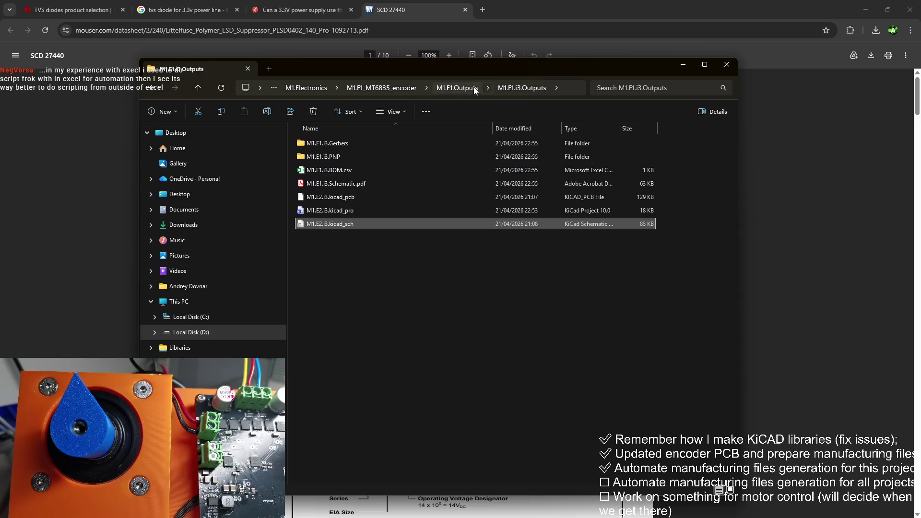
{"action": "left_click", "coordinate": [407, 89]}
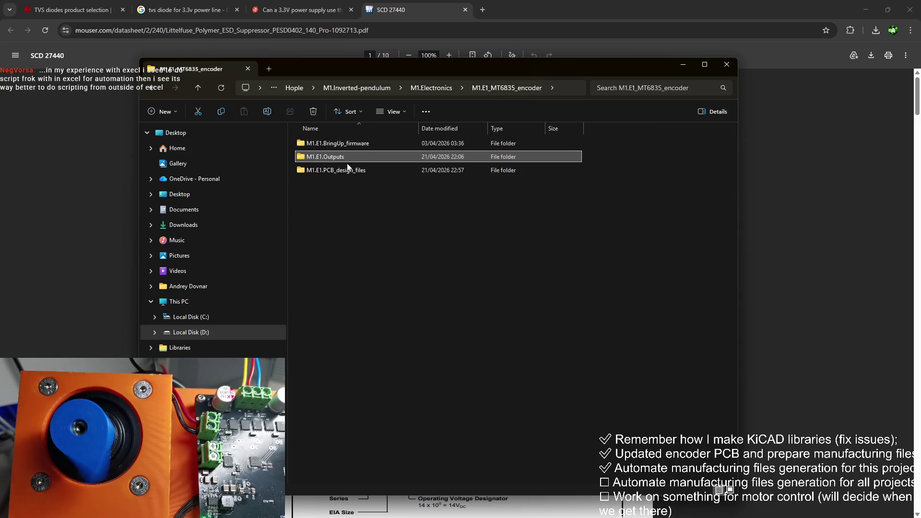
{"action": "double_click", "coordinate": [368, 169]}
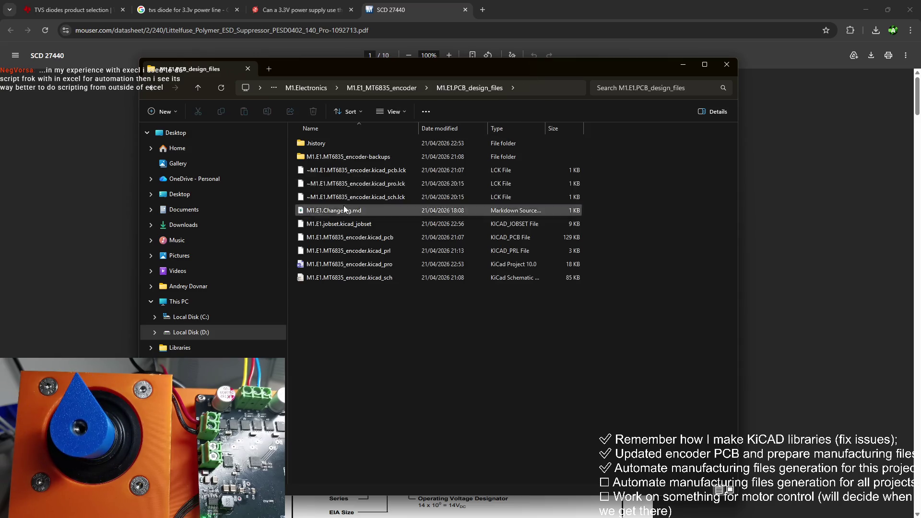
{"action": "double_click", "coordinate": [351, 264]}
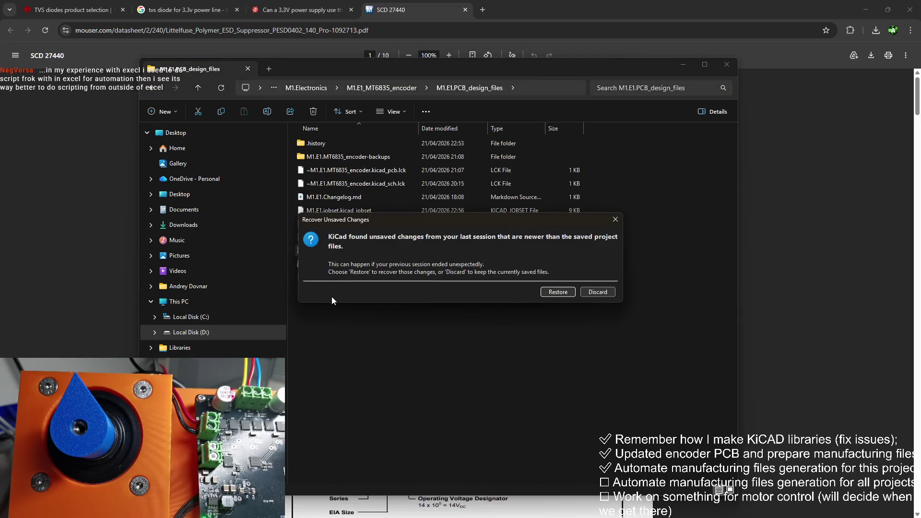
{"action": "left_click", "coordinate": [560, 293]}
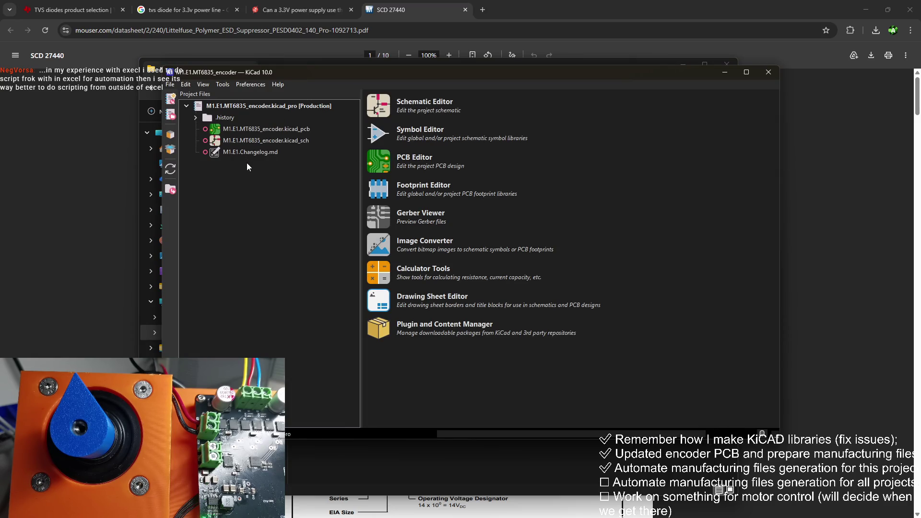
Dismiss the recovery prompt and reopen M1.E1.MT6835_encoder.kicad_pro in the KiCad project manager
{"action": "key", "text": "alt+F4"}
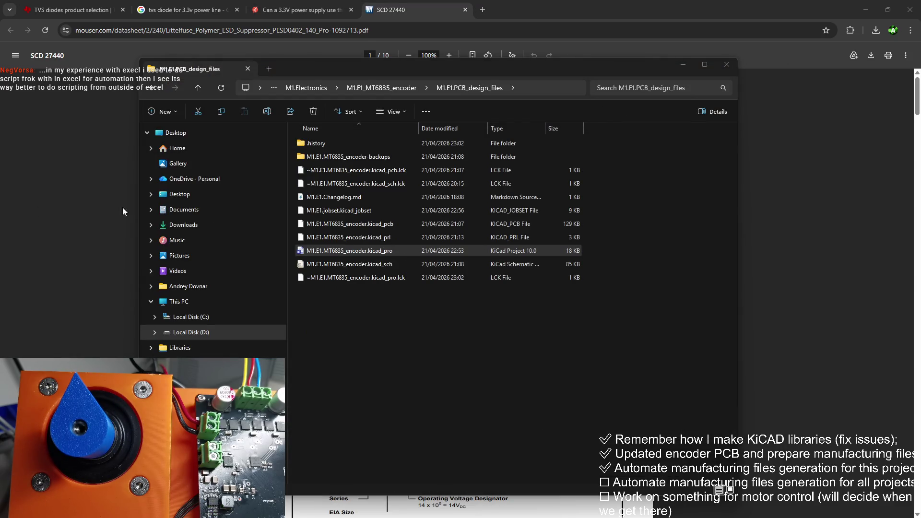
{"action": "double_click", "coordinate": [349, 250]}
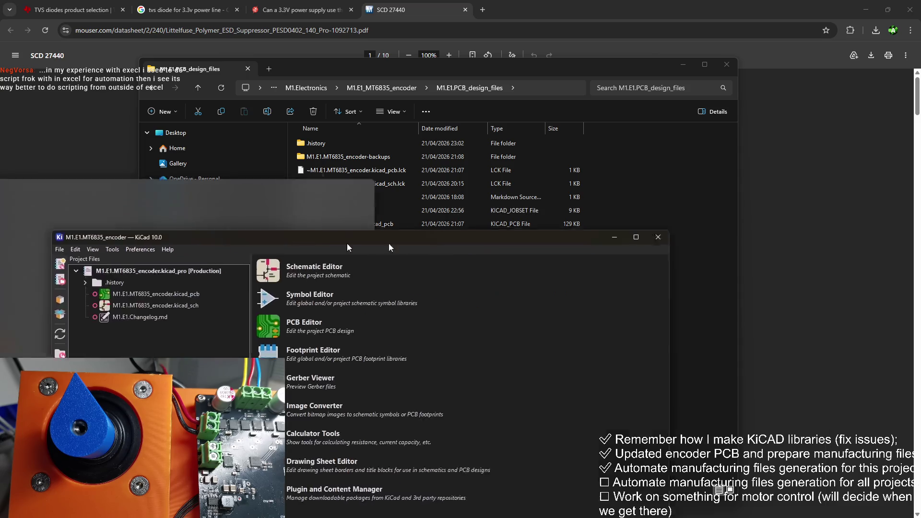
{"action": "left_click", "coordinate": [202, 153]}
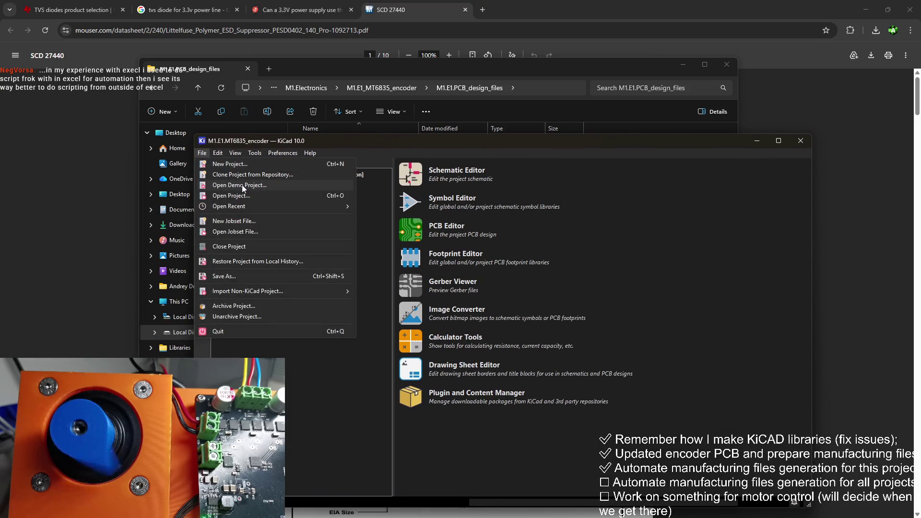
{"action": "left_click", "coordinate": [255, 231]}
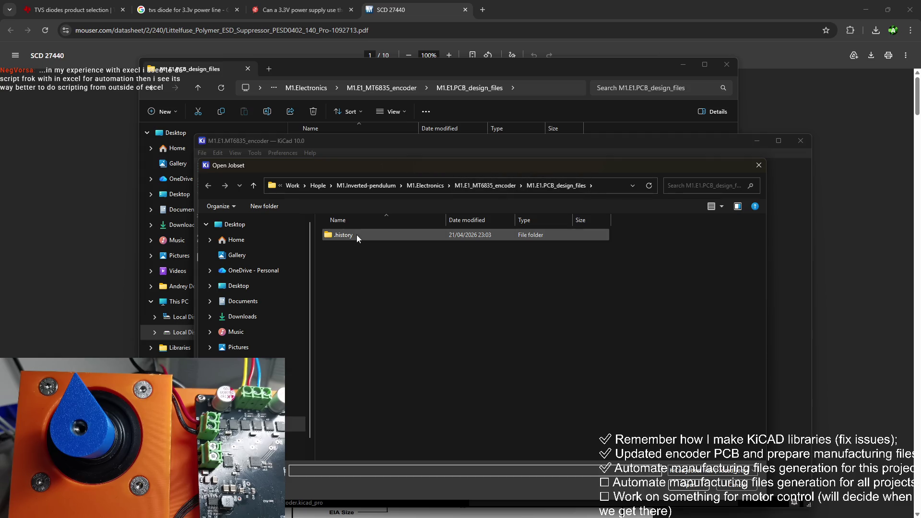
{"action": "left_click", "coordinate": [615, 96]}
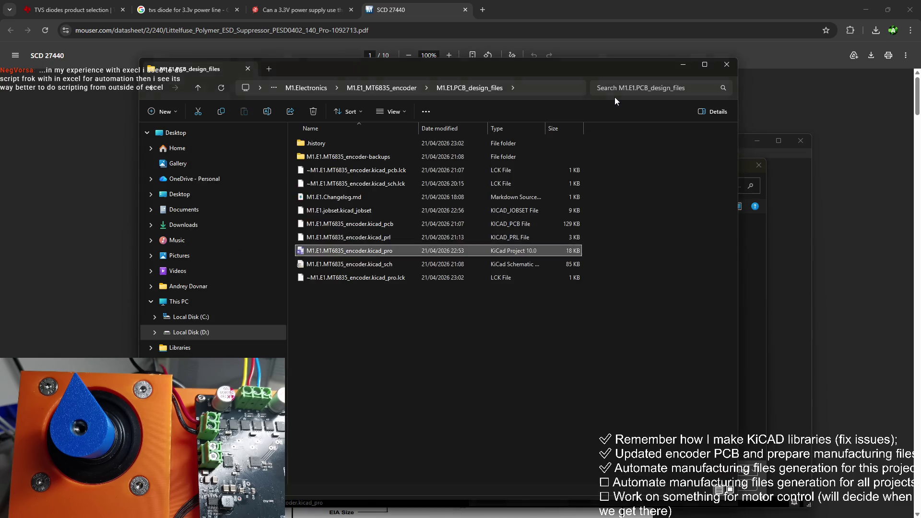
{"action": "left_click", "coordinate": [383, 210]}
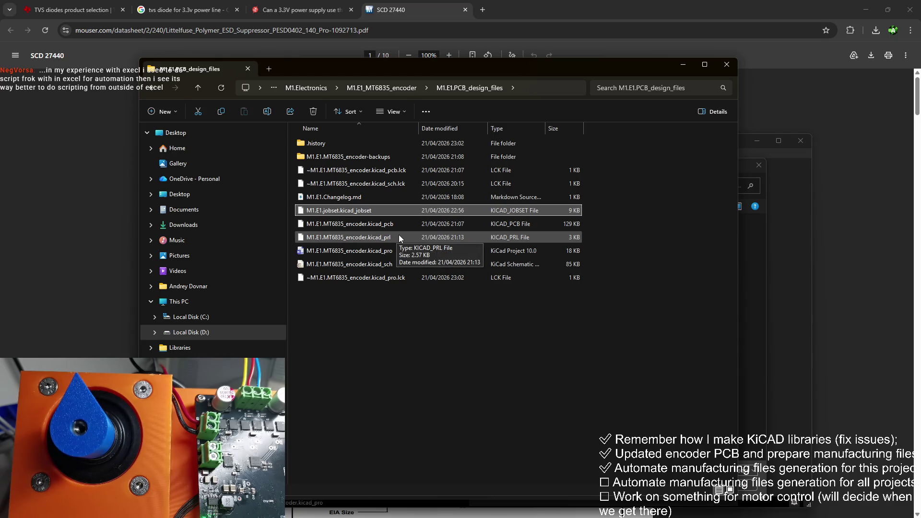
{"action": "left_click", "coordinate": [754, 291]}
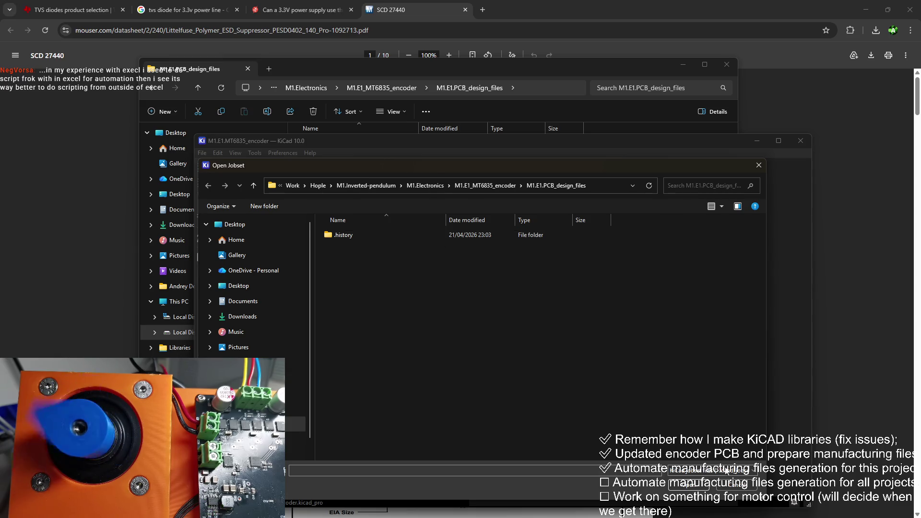
{"action": "left_click", "coordinate": [726, 470]}
{"action": "left_click", "coordinate": [729, 479]}
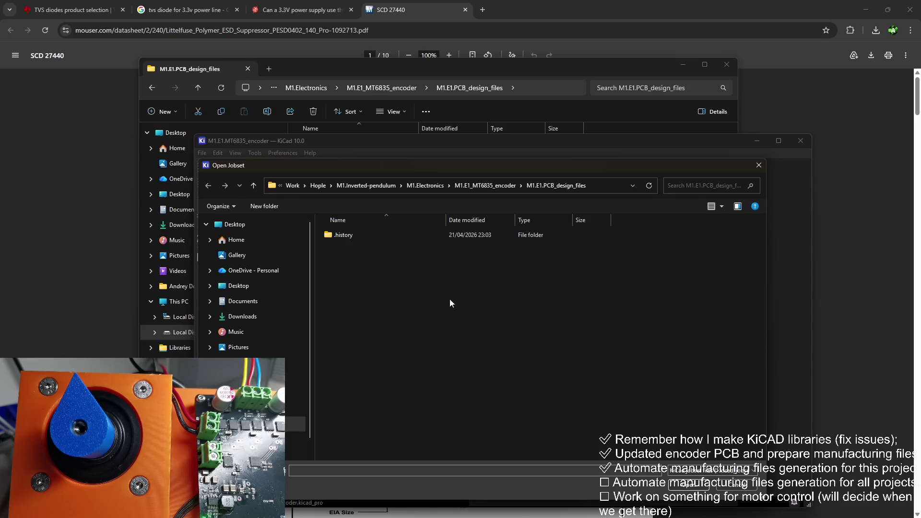
{"action": "left_click", "coordinate": [481, 185]}
{"action": "double_click", "coordinate": [394, 258]}
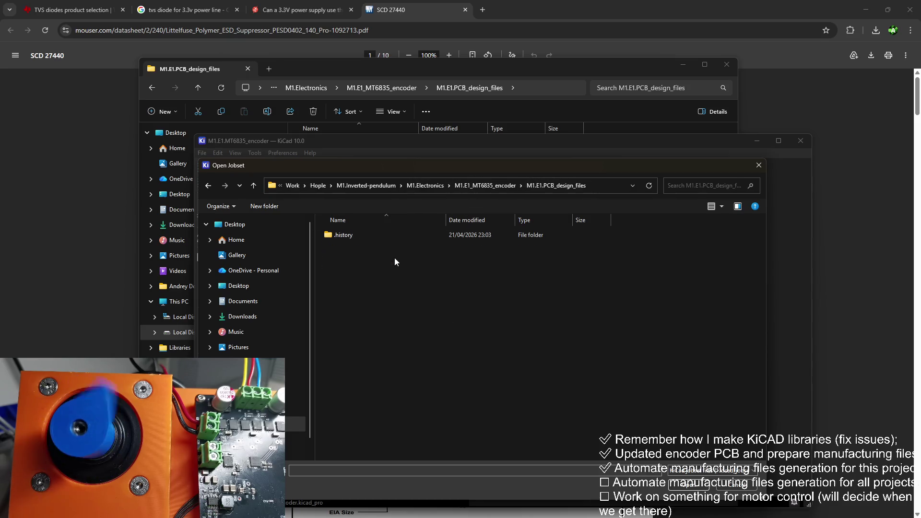
{"action": "left_click", "coordinate": [714, 470]}
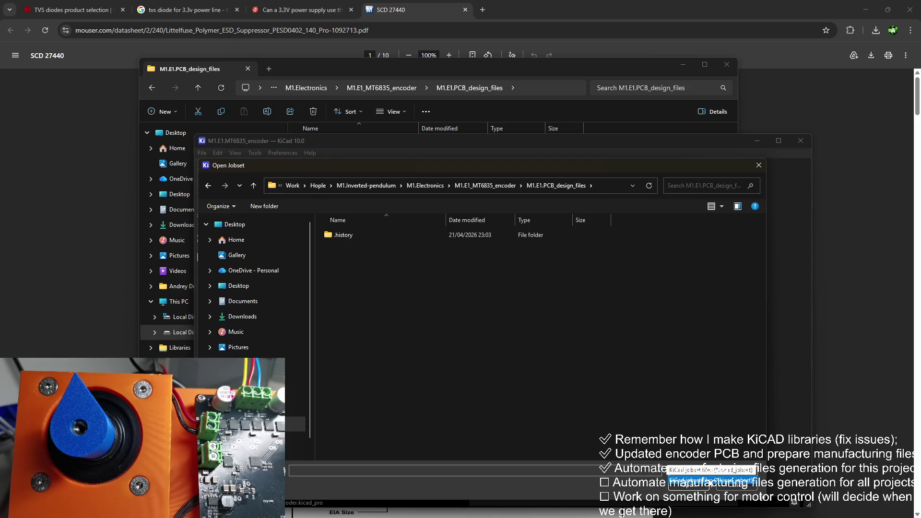
{"action": "left_click", "coordinate": [712, 480]}
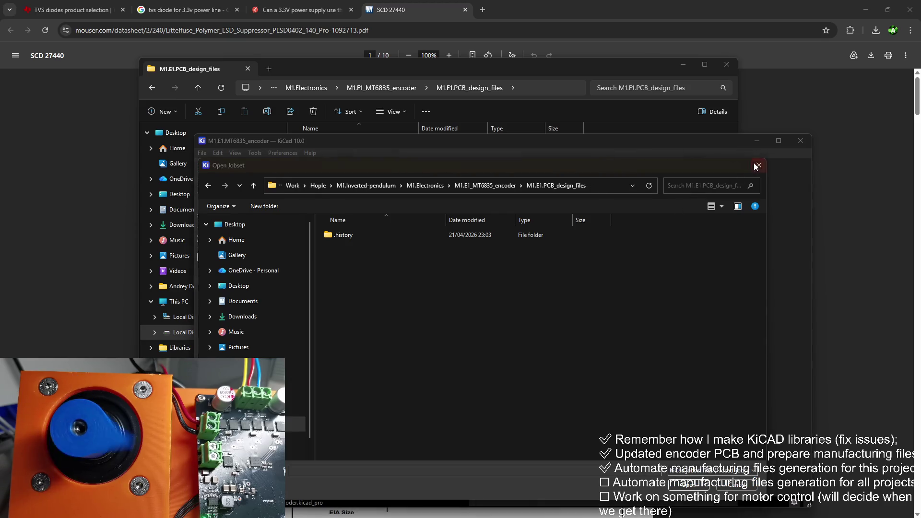
{"action": "left_click", "coordinate": [756, 166]}
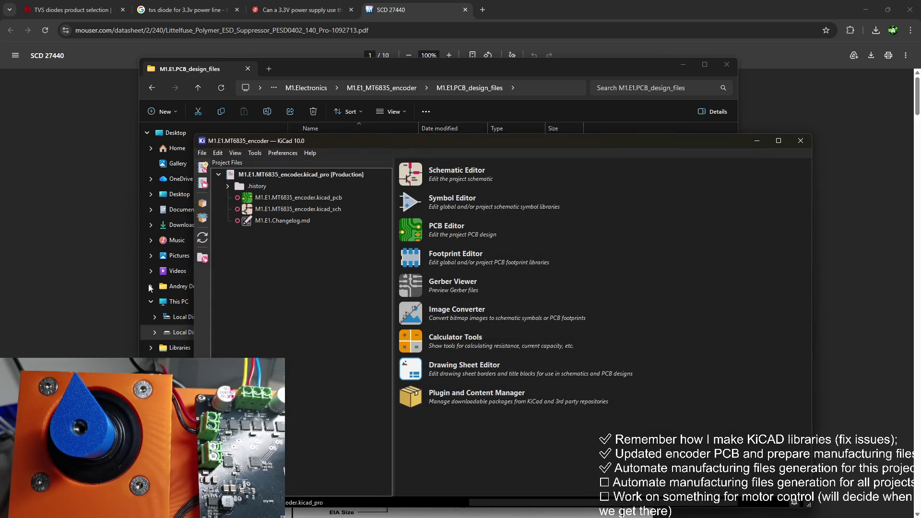
Rename the jobset file to M1.E1.kicad_jobset by deleting 'jobset' from its name
{"action": "left_click", "coordinate": [545, 70]}
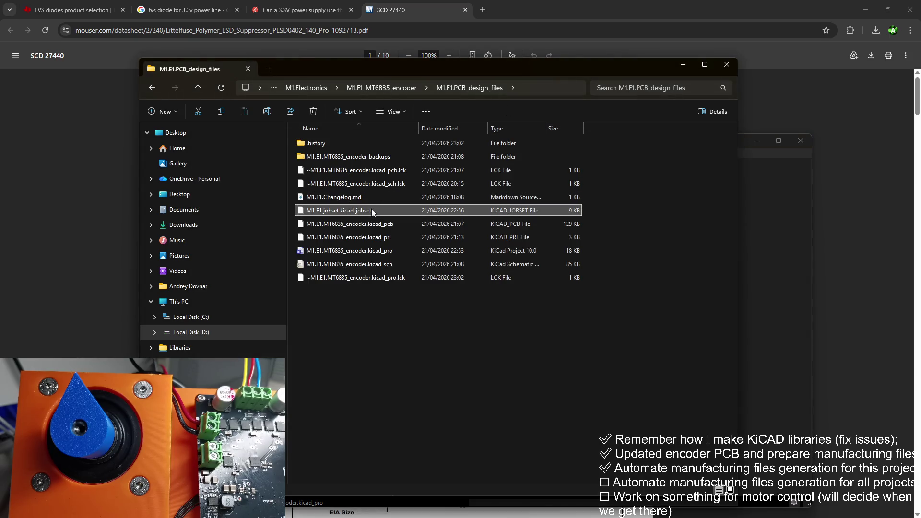
{"action": "key", "text": "F2"}
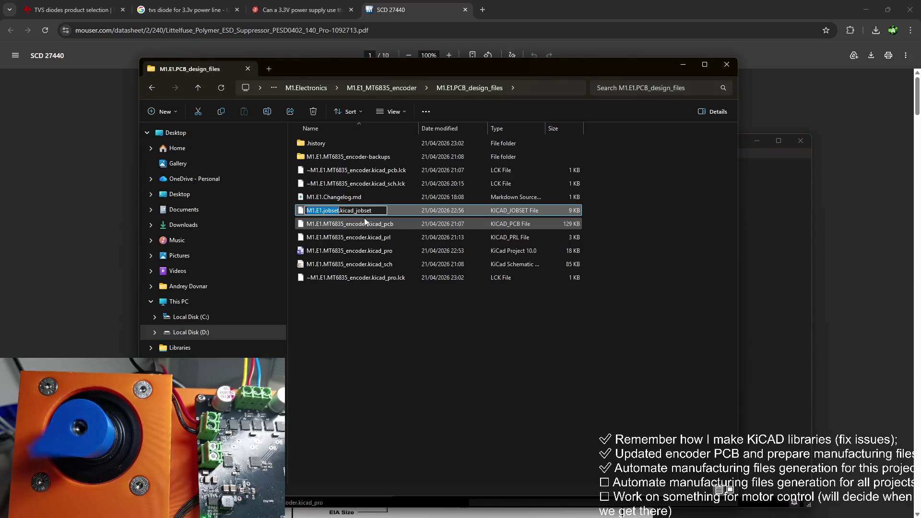
{"action": "left_click", "coordinate": [340, 211]}
{"action": "left_click_drag", "start_coordinate": [340, 211], "coordinate": [322, 211]}
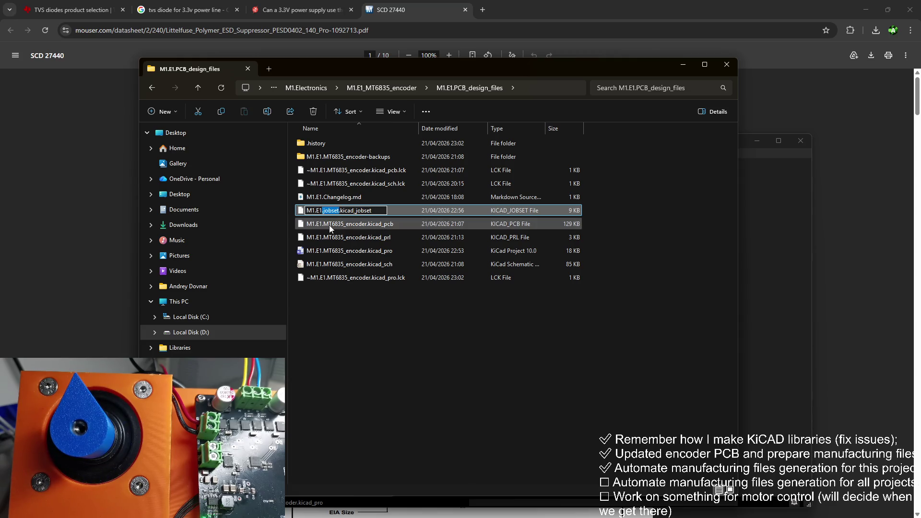
{"action": "key", "text": "BackSpace"}
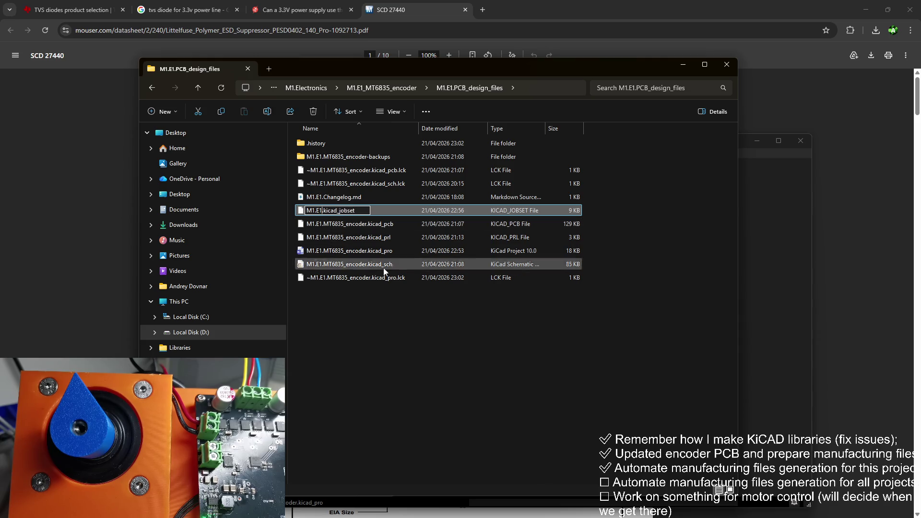
{"action": "key", "text": "Return"}
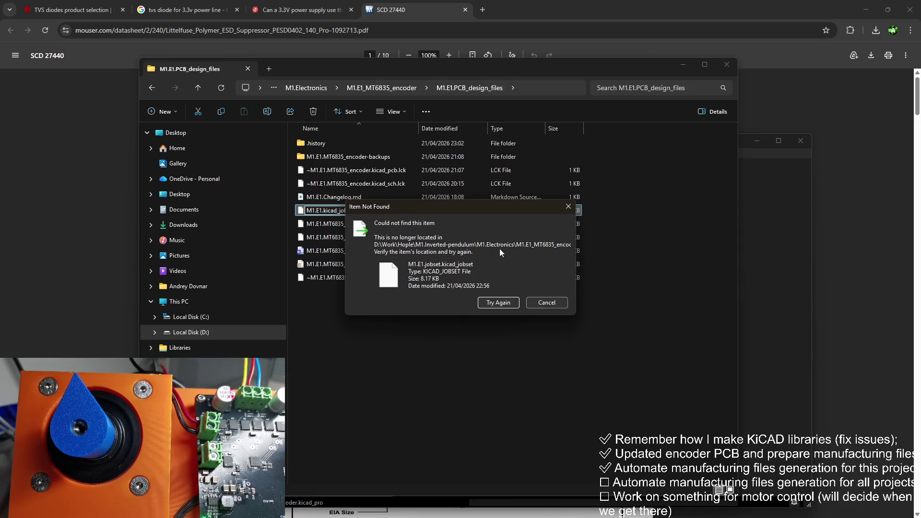
Dismiss the Item Not Found error, cancel the failed rename, and reopen M1.E1.PCB_design_files
{"action": "left_click", "coordinate": [550, 303]}
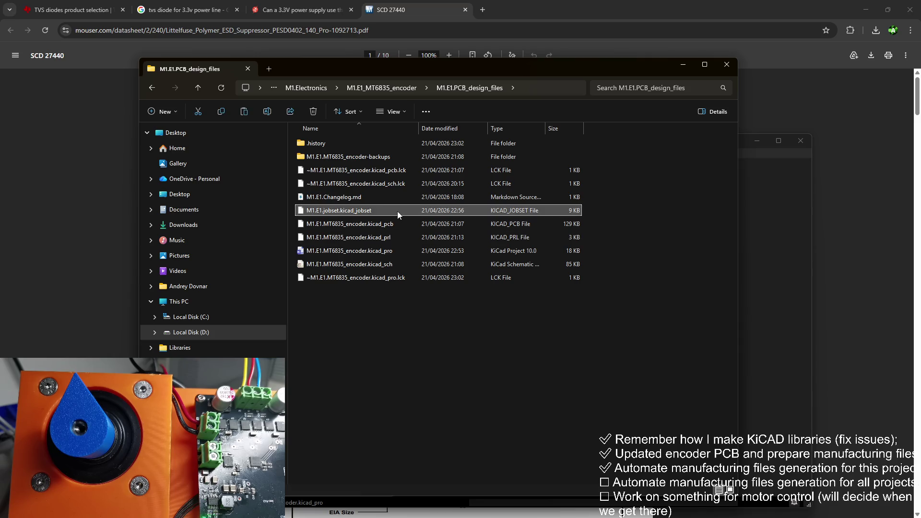
{"action": "left_click", "coordinate": [401, 89]}
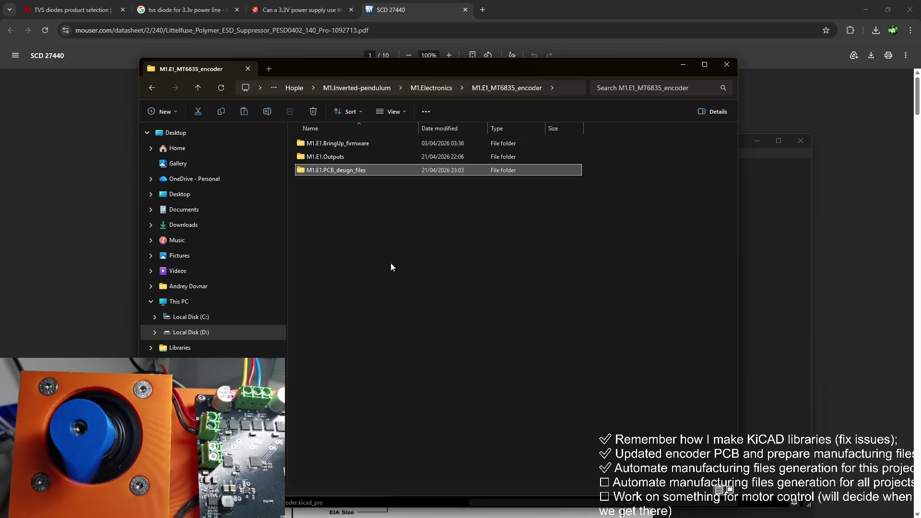
{"action": "left_click", "coordinate": [488, 229]}
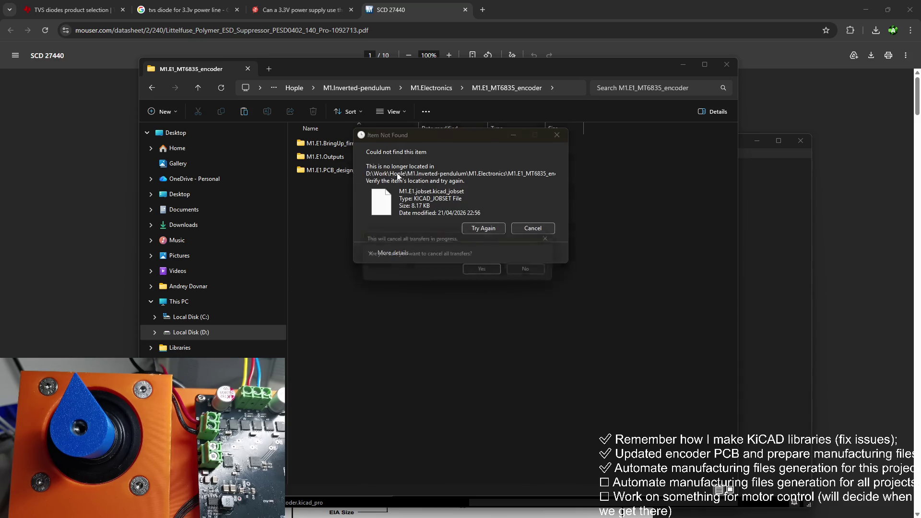
{"action": "left_click", "coordinate": [525, 229]}
{"action": "double_click", "coordinate": [346, 172]}
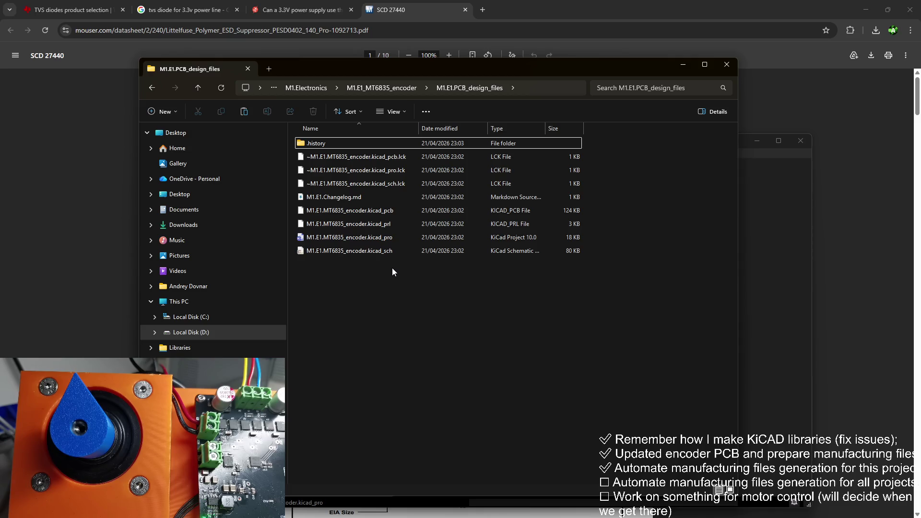
{"action": "left_click", "coordinate": [387, 88]}
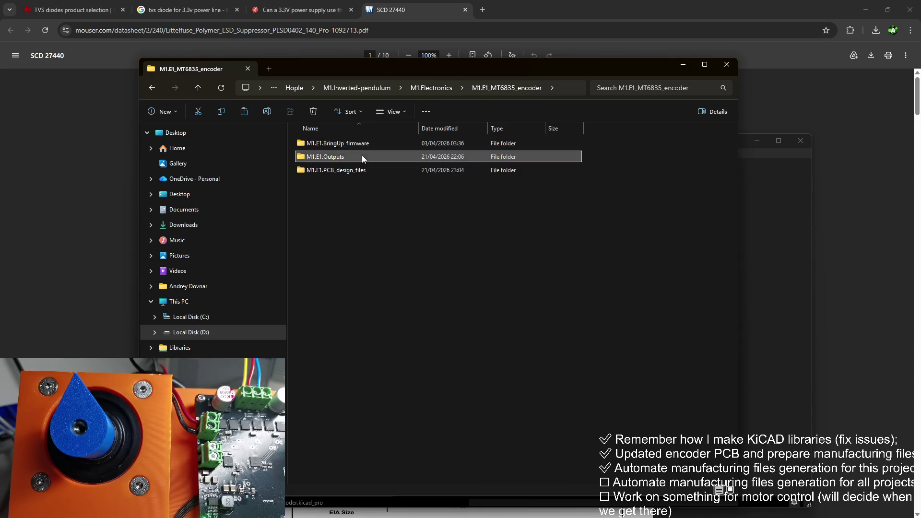
{"action": "double_click", "coordinate": [359, 171]}
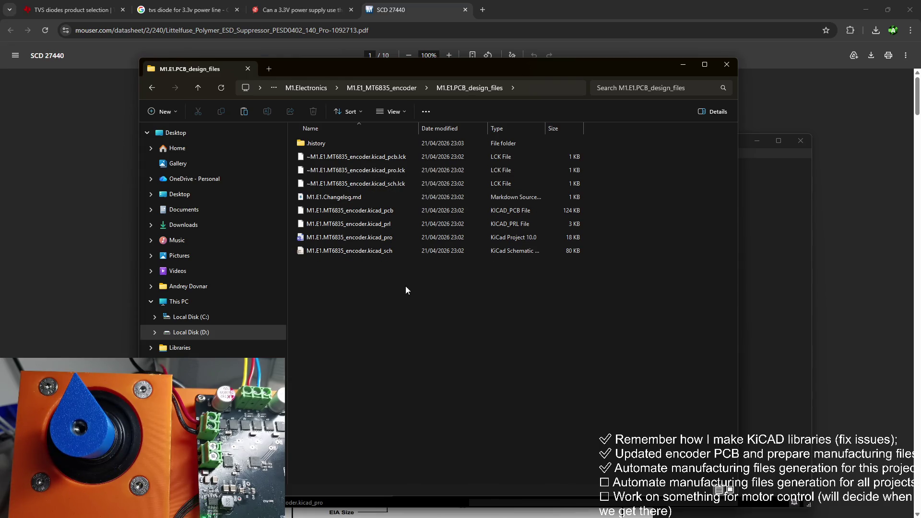
{"action": "left_click", "coordinate": [337, 148]}
{"action": "double_click", "coordinate": [337, 146]}
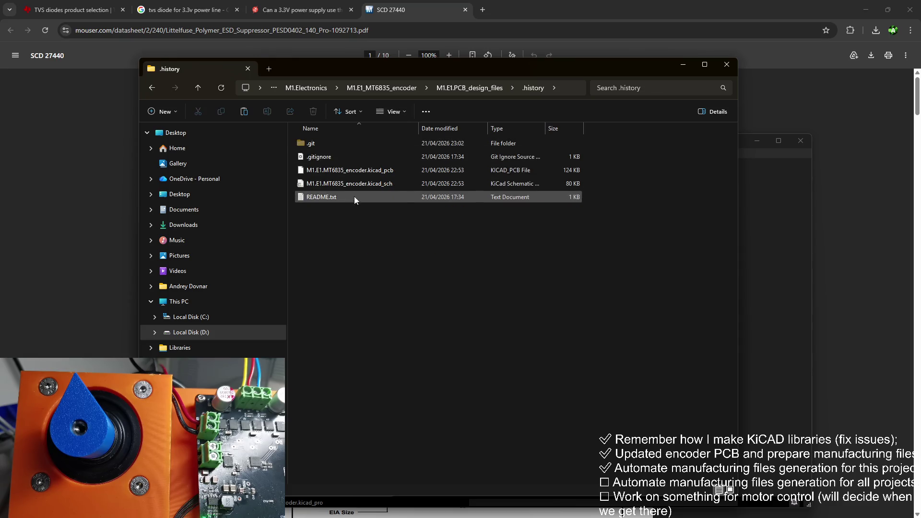
{"action": "double_click", "coordinate": [360, 147]}
{"action": "left_click", "coordinate": [426, 90]}
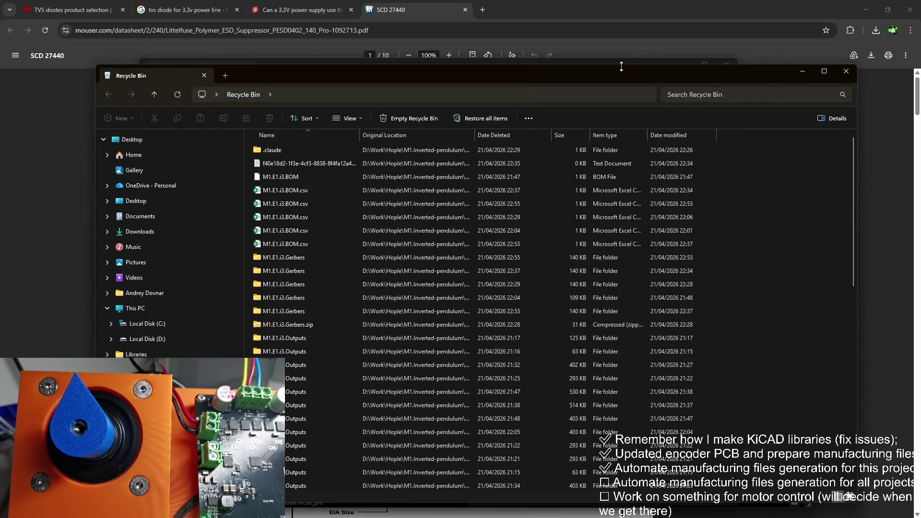
Close the Recycle Bin window with Ctrl+W to reveal M1.E1.PCB_design_files
{"action": "key", "text": "ctrl+w"}
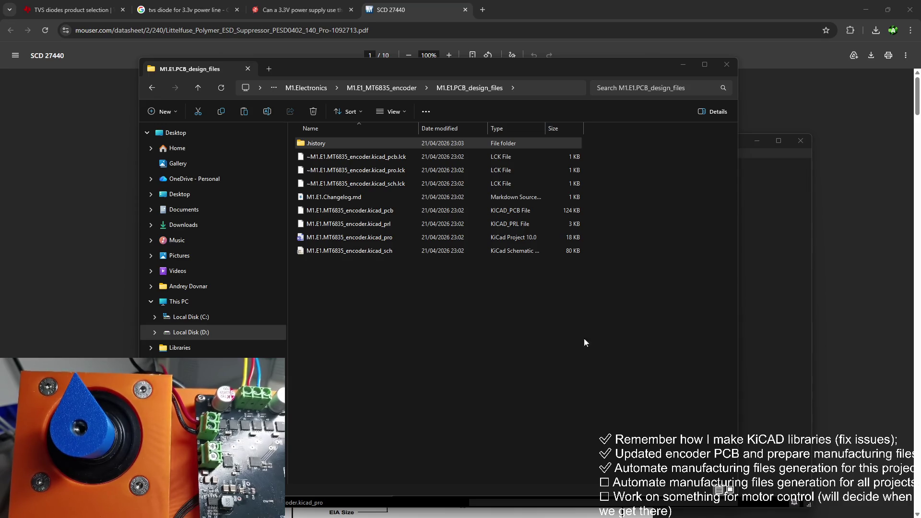
Browse into M1.E1.Outputs to review the earlier i3 output files
{"action": "left_click", "coordinate": [723, 253]}
{"action": "left_click_drag", "start_coordinate": [662, 293], "coordinate": [594, 328]}
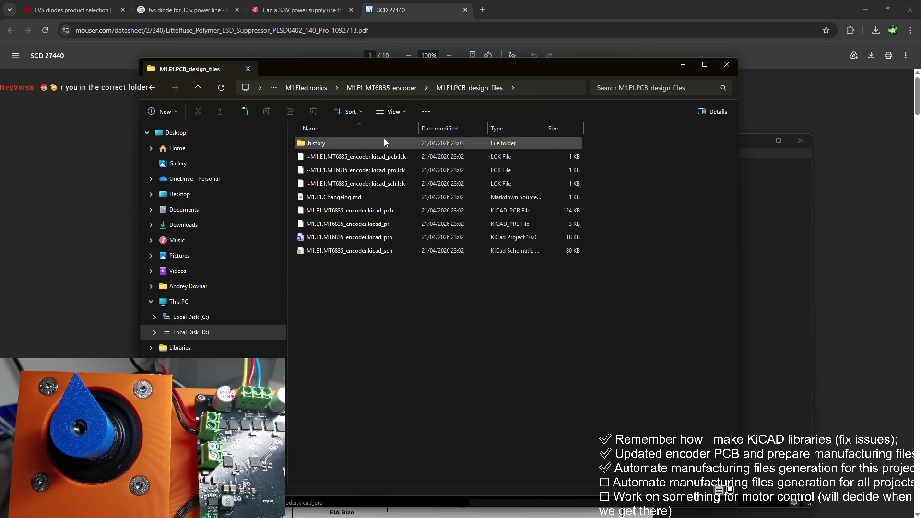
{"action": "left_click", "coordinate": [375, 90]}
{"action": "double_click", "coordinate": [356, 156]}
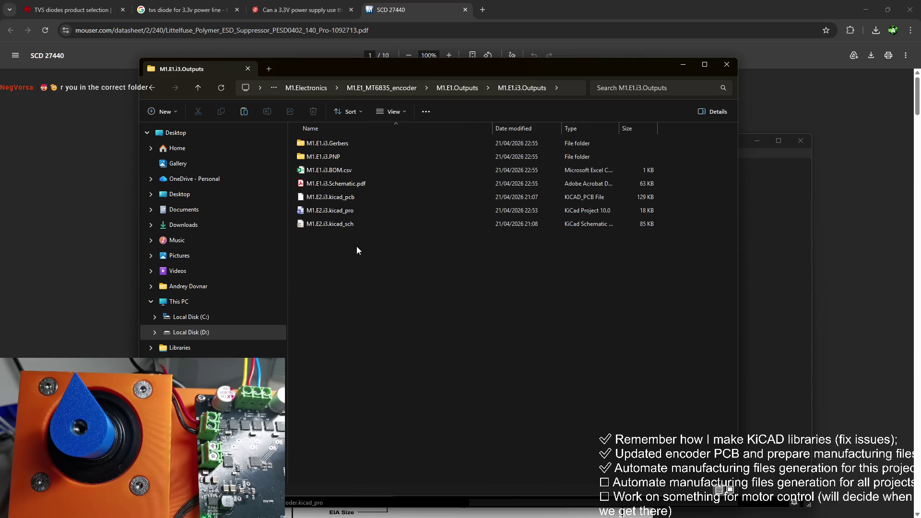
{"action": "left_click", "coordinate": [456, 88]}
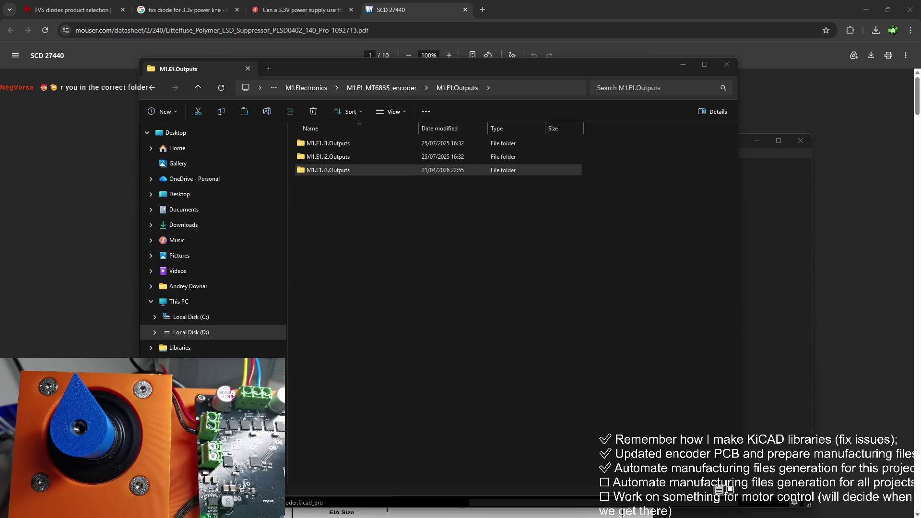
{"action": "left_click", "coordinate": [397, 259]}
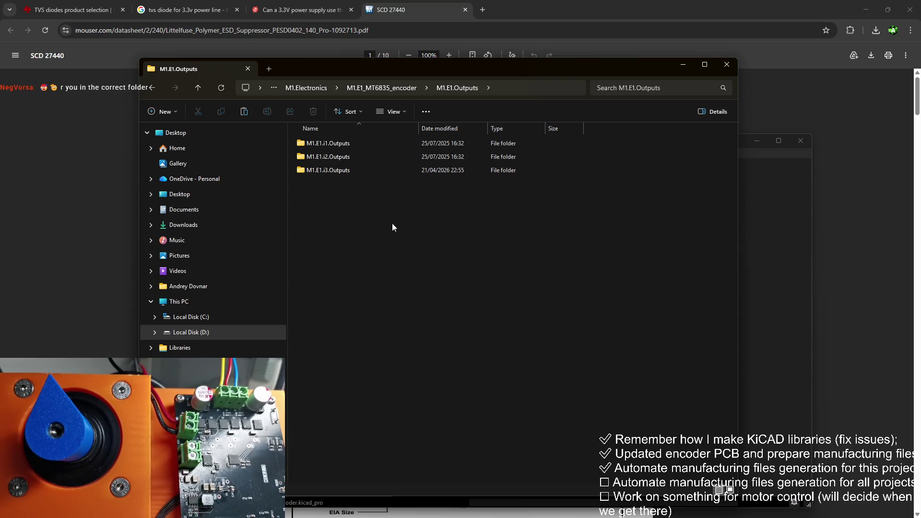
Return to M1.E1.PCB_design_files and switch to the encoder's KiCad project window
{"action": "key", "text": "alt+Up"}
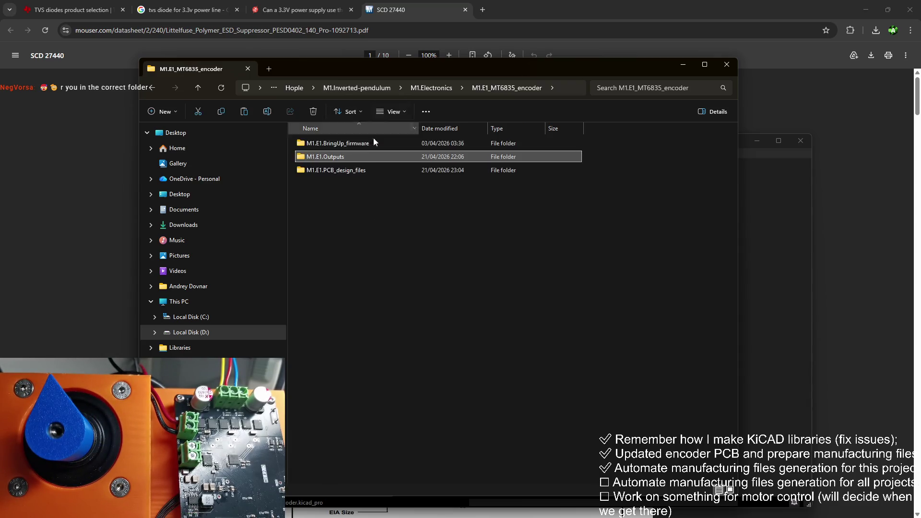
{"action": "double_click", "coordinate": [367, 172]}
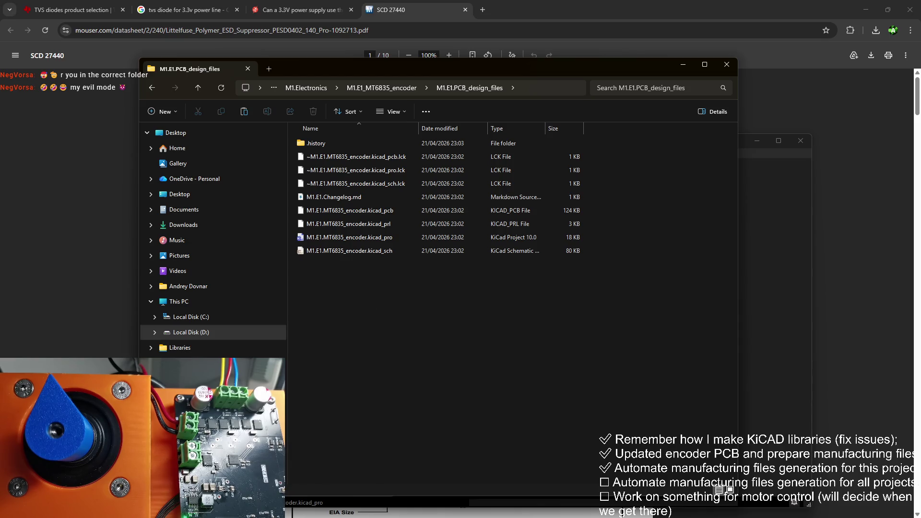
{"action": "key", "text": "alt+Tab"}
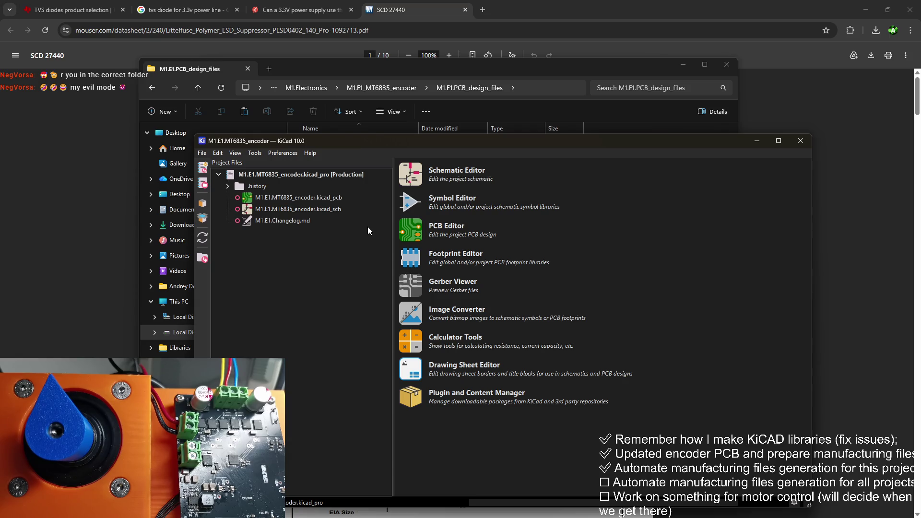
Create the jobset file M1.E1.kicad_jobset in the PCB design files folder
{"action": "left_click", "coordinate": [202, 153]}
{"action": "left_click", "coordinate": [259, 221]}
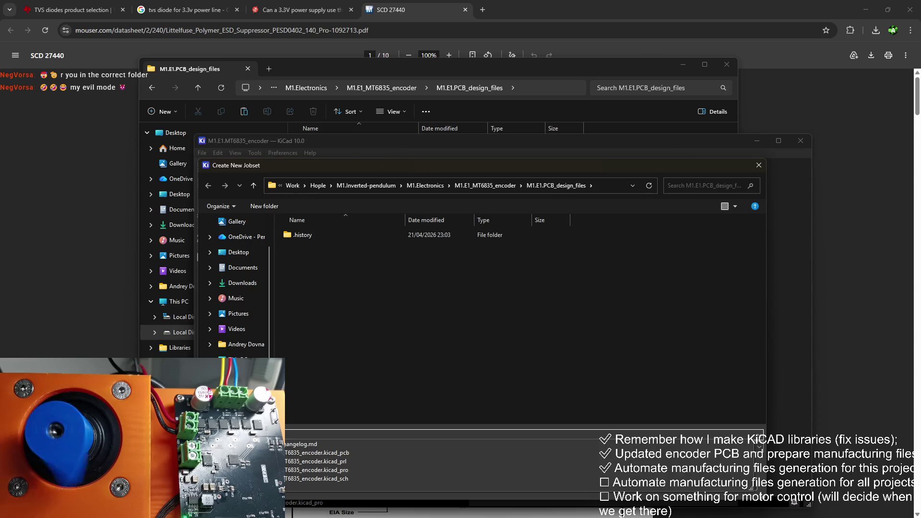
{"action": "left_click", "coordinate": [404, 324]}
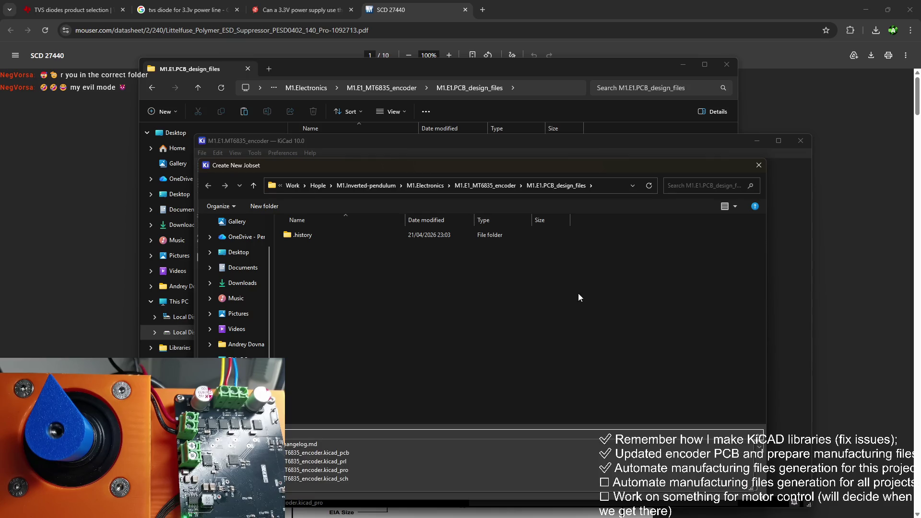
{"action": "key", "text": "Return"}
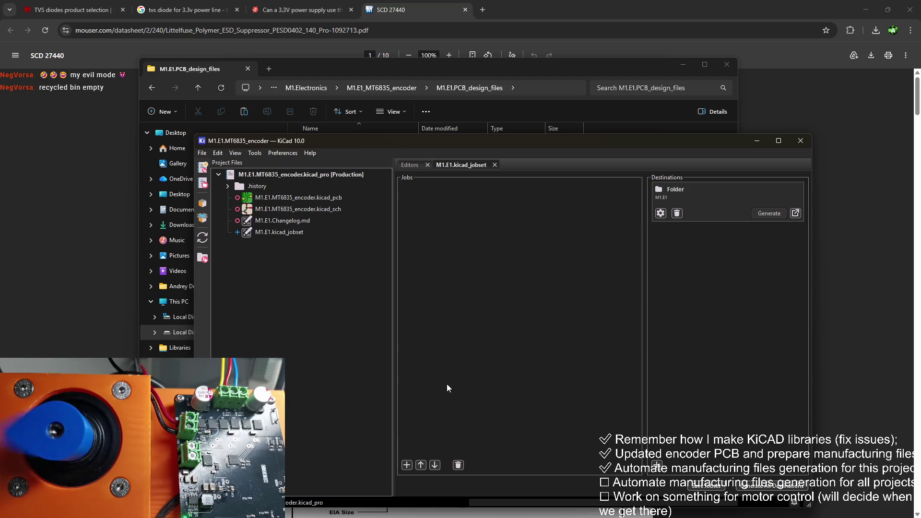
Change the jobset's Folder destination path from M1.E1 to the partial path ../${proj
{"action": "left_click_drag", "start_coordinate": [523, 148], "coordinate": [477, 138]}
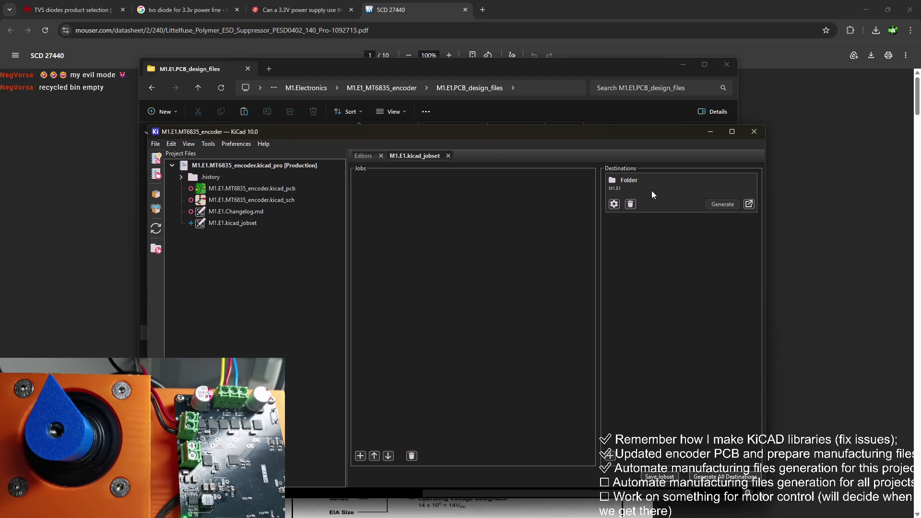
{"action": "left_click", "coordinate": [614, 205]}
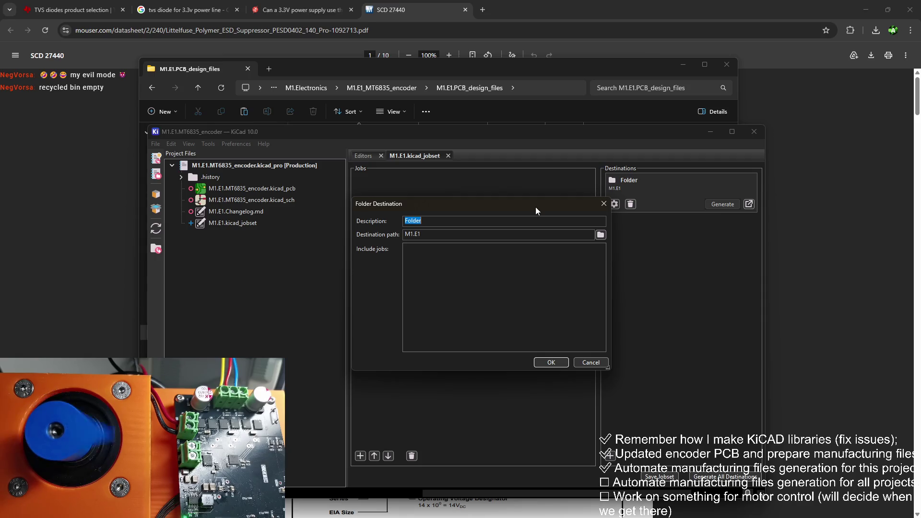
{"action": "left_click", "coordinate": [600, 234]}
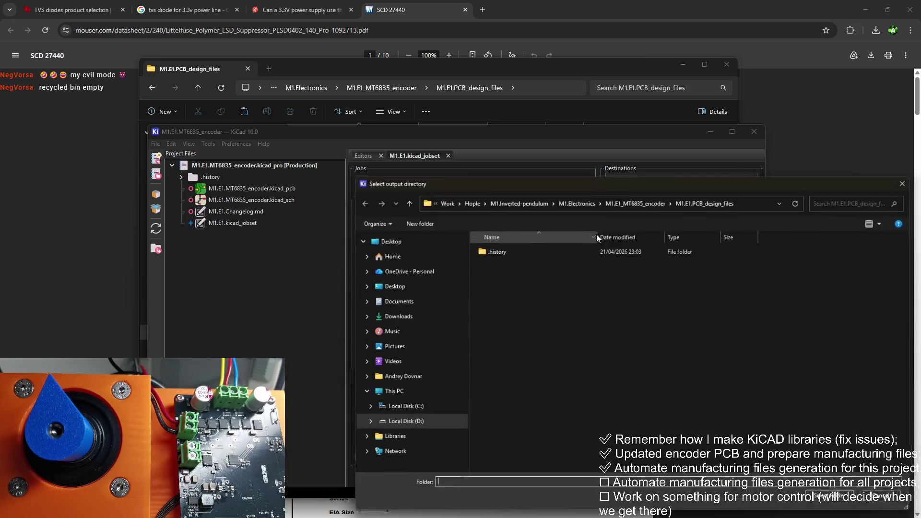
{"action": "left_click", "coordinate": [909, 179]}
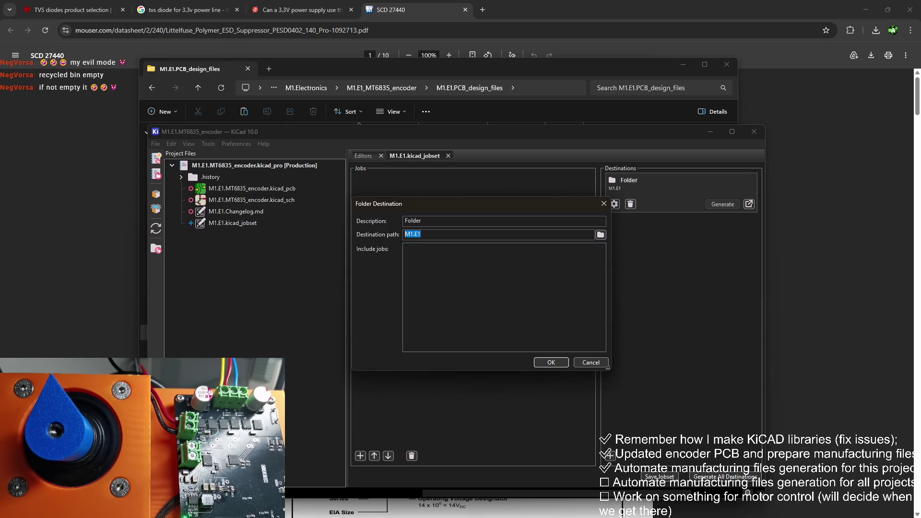
{"action": "left_click", "coordinate": [431, 234]}
{"action": "key", "text": "BackSpace"}
{"action": "key", "text": "BackSpace"}
{"action": "key", "text": "BackSpace"}
{"action": "type", "text": "roje"}
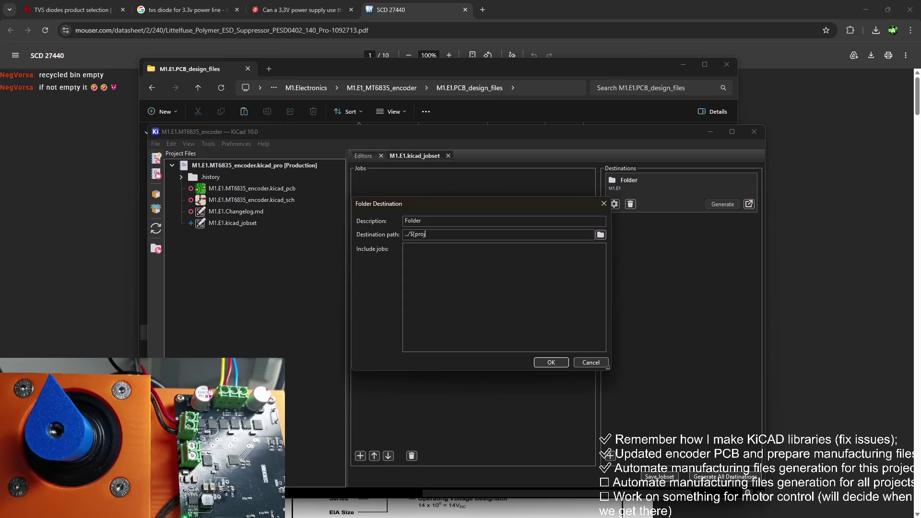
{"action": "left_click", "coordinate": [556, 363]}
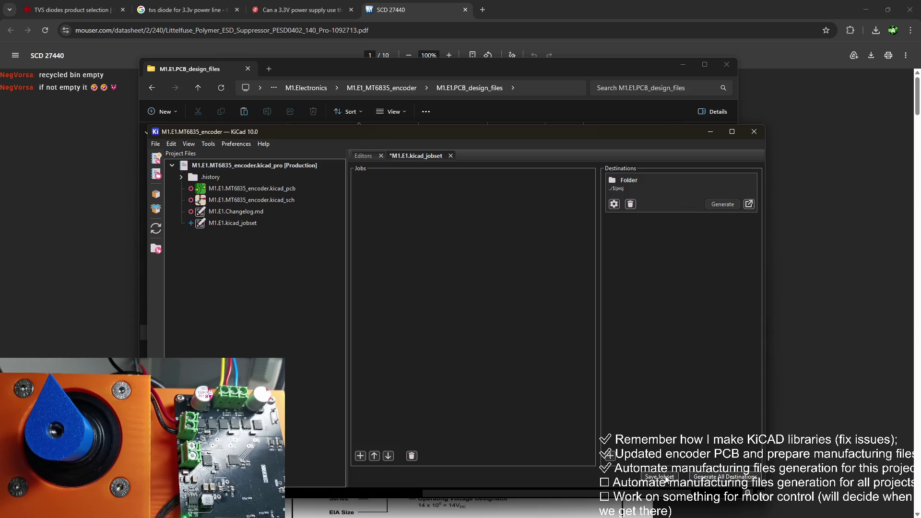
Save the jobset, then check the board's project_prefix text variable (M1.E1) in Board Setup
{"action": "left_click", "coordinate": [659, 476]}
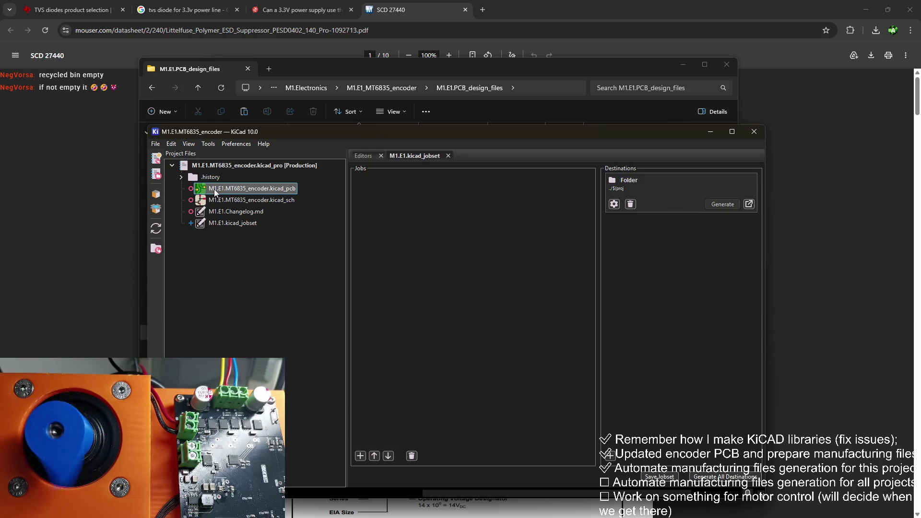
{"action": "double_click", "coordinate": [231, 191]}
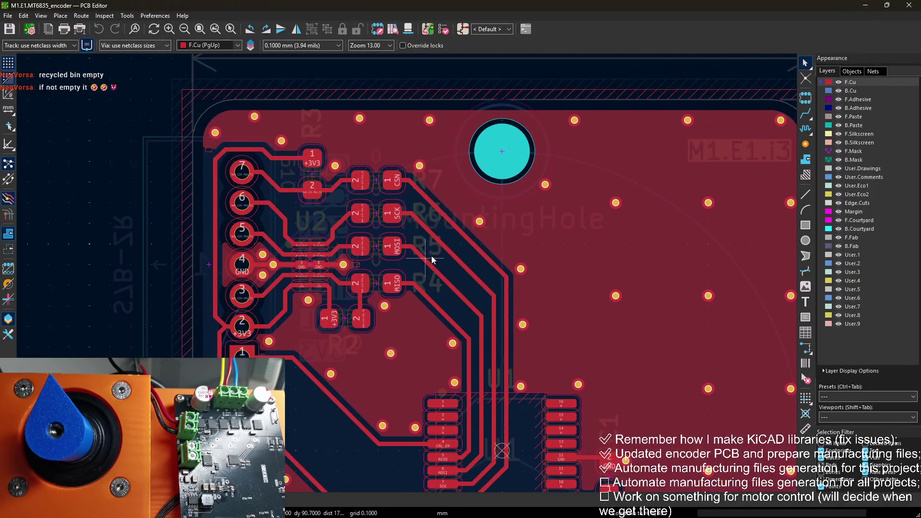
{"action": "left_click", "coordinate": [32, 30]}
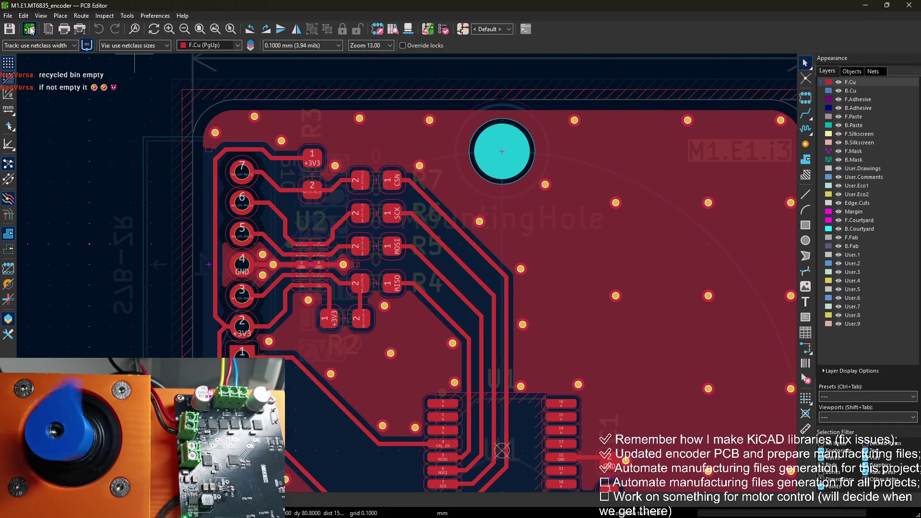
{"action": "left_click", "coordinate": [98, 135]}
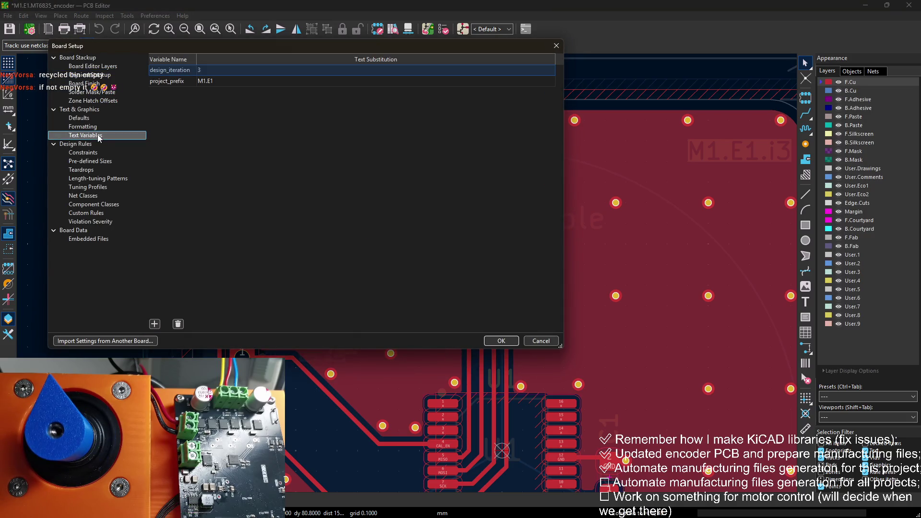
{"action": "left_click", "coordinate": [177, 82]}
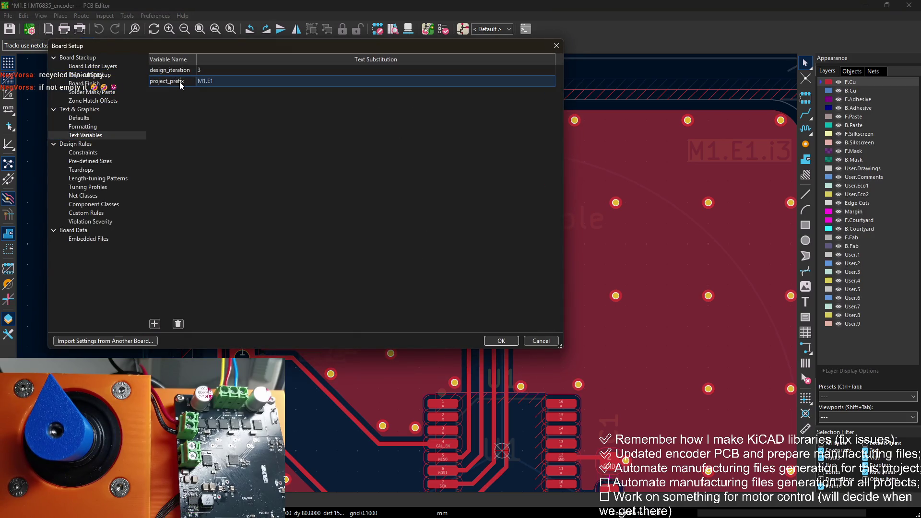
{"action": "left_click", "coordinate": [179, 82]}
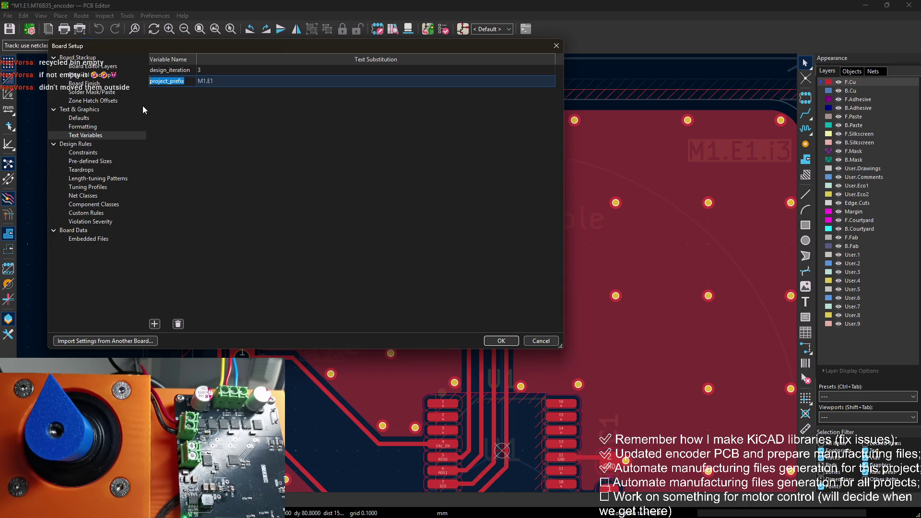
{"action": "left_click", "coordinate": [205, 98]}
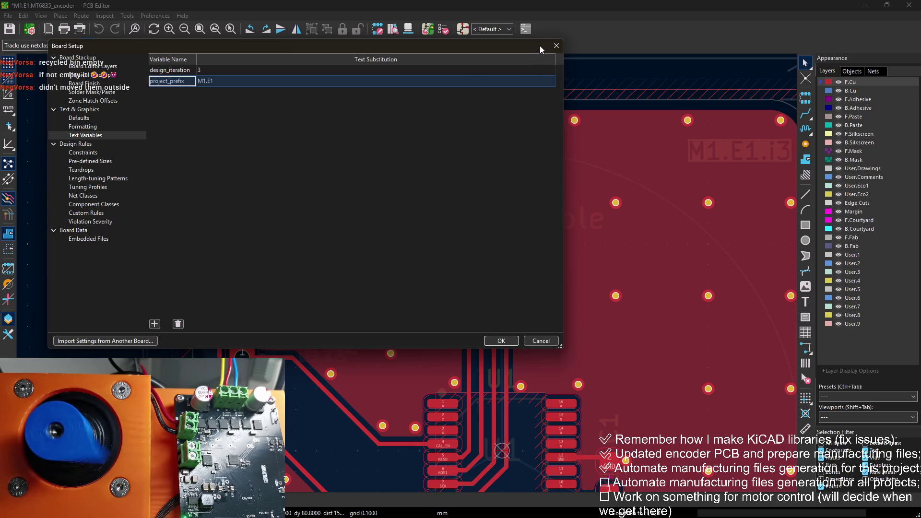
{"action": "left_click", "coordinate": [556, 45]}
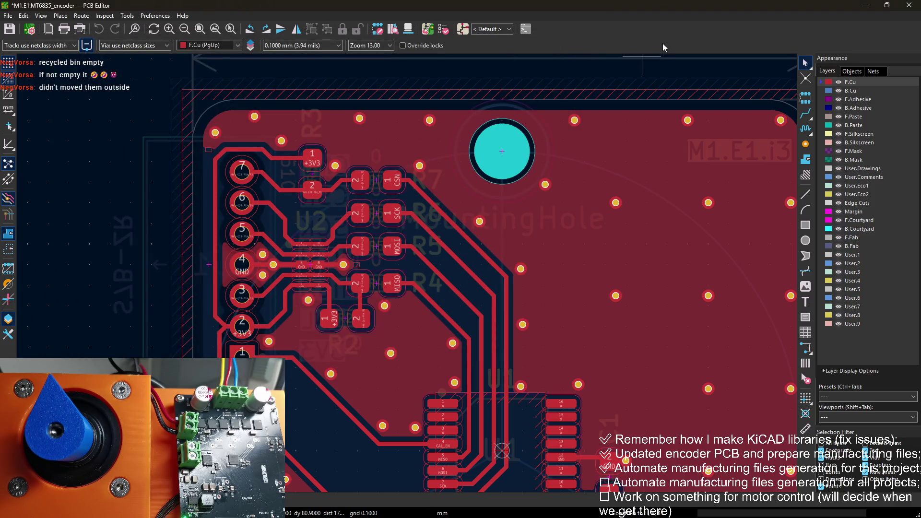
{"action": "left_click", "coordinate": [865, 5]}
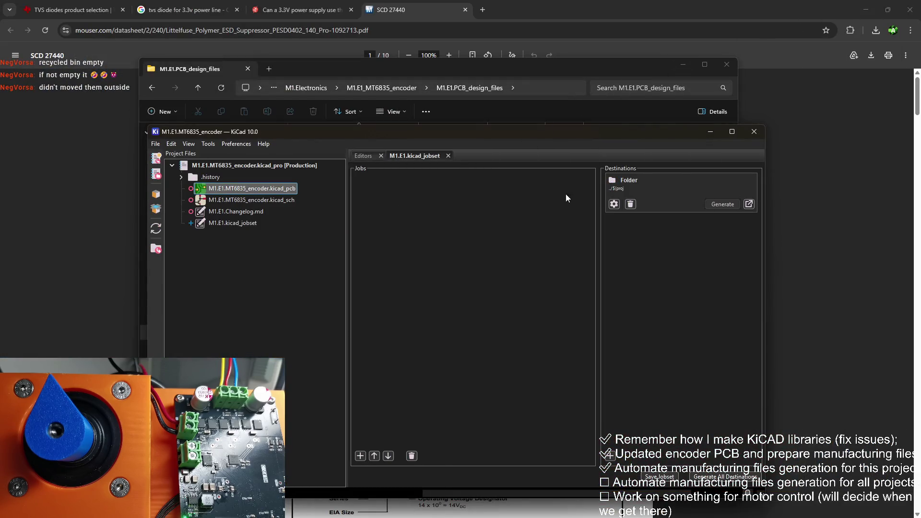
Complete the Folder destination path as ../${project_prefix}.Outputs
{"action": "left_click", "coordinate": [249, 221]}
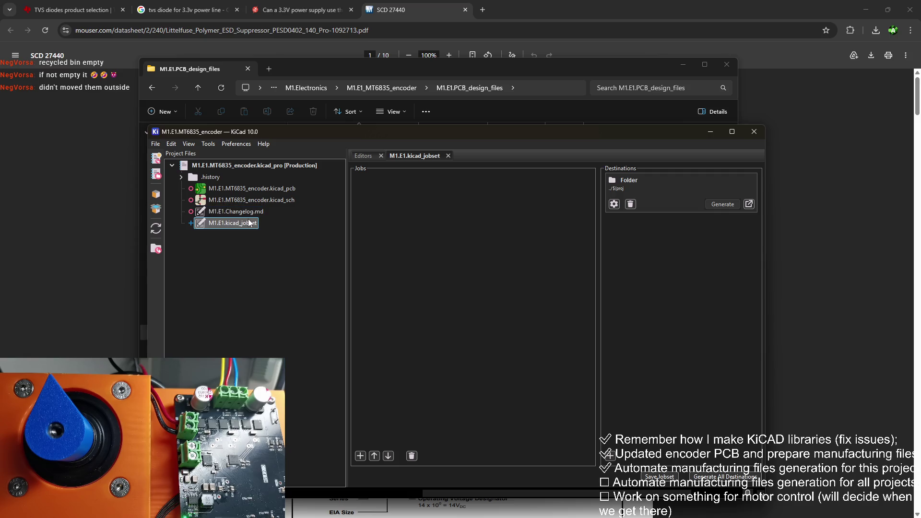
{"action": "left_click", "coordinate": [611, 204]}
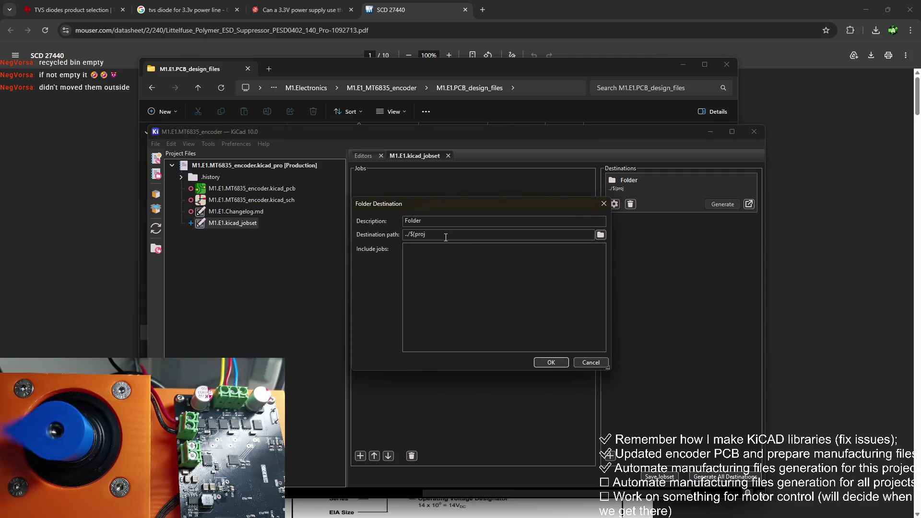
{"action": "type", "text": "ect_prefix}."}
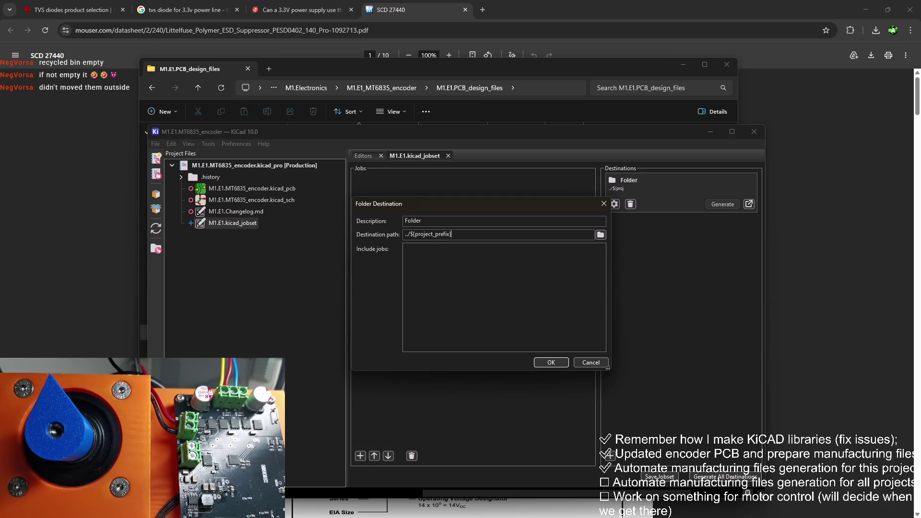
{"action": "type", "text": "Ou"}
{"action": "type", "text": "tputs"}
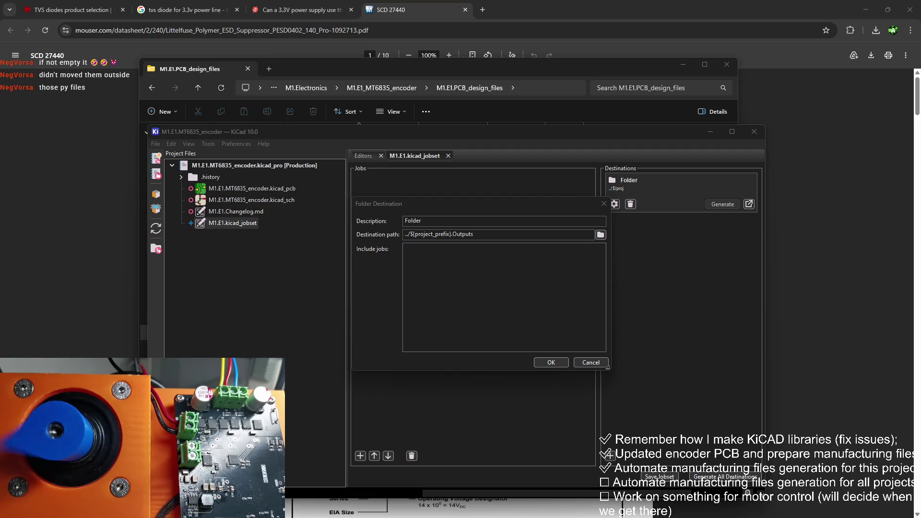
{"action": "key", "text": "super+d"}
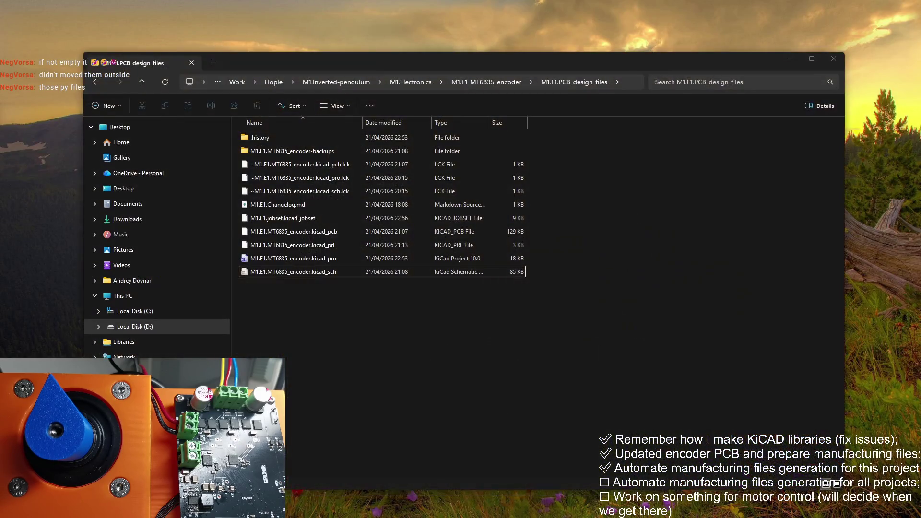
{"action": "key", "text": "super+d"}
{"action": "key", "text": "super+d"}
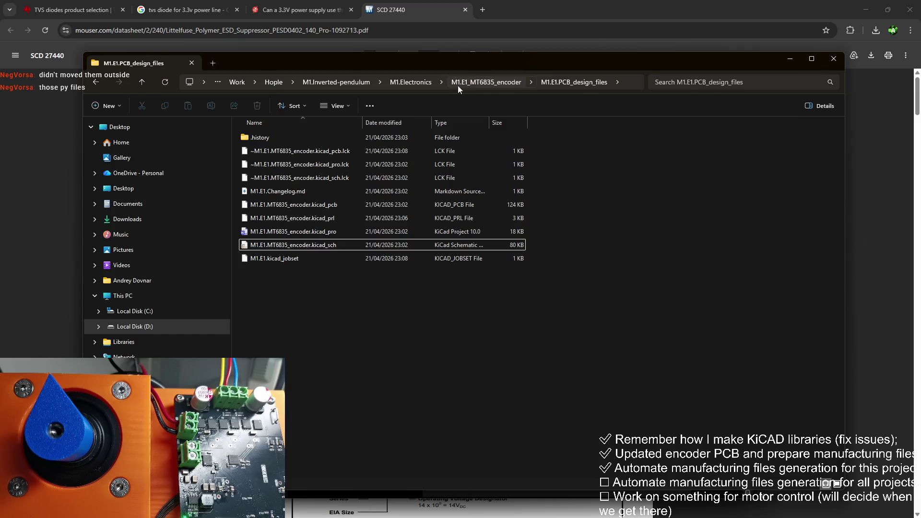
{"action": "left_click", "coordinate": [483, 87]}
{"action": "double_click", "coordinate": [307, 153]}
{"action": "double_click", "coordinate": [303, 164]}
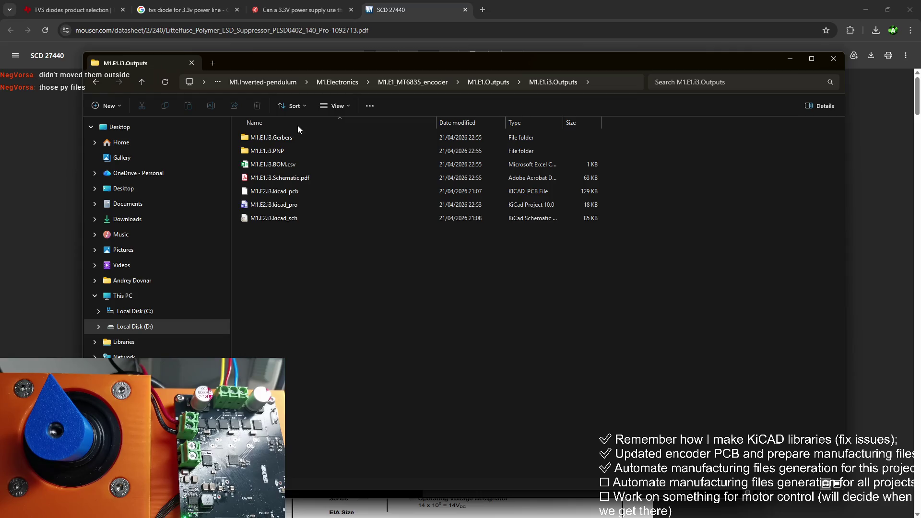
{"action": "mouse_move", "coordinate": [297, 125]}
{"action": "left_mouse_down"}
{"action": "mouse_move", "coordinate": [297, 249]}
{"action": "mouse_move", "coordinate": [276, 202]}
{"action": "mouse_move", "coordinate": [274, 139]}
{"action": "mouse_move", "coordinate": [292, 252]}
{"action": "left_mouse_up"}
{"action": "left_click", "coordinate": [297, 249]}
{"action": "left_click", "coordinate": [350, 253]}
{"action": "key", "text": "ctrl+w"}
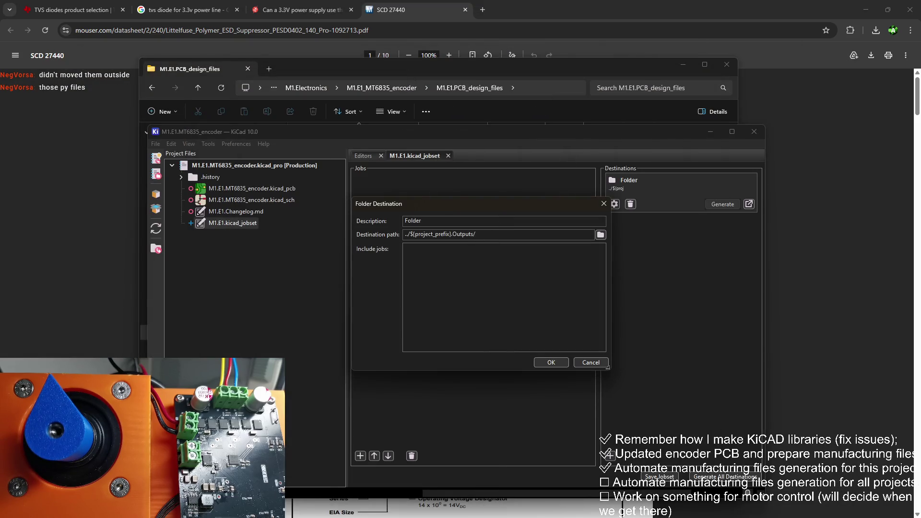
Append the ${project_prefix}.i${design_iteration}.Outputs subfolder to the Folder destination path and confirm
{"action": "type", "text": "${project_prefix"}
{"action": "type", "text": "}."}
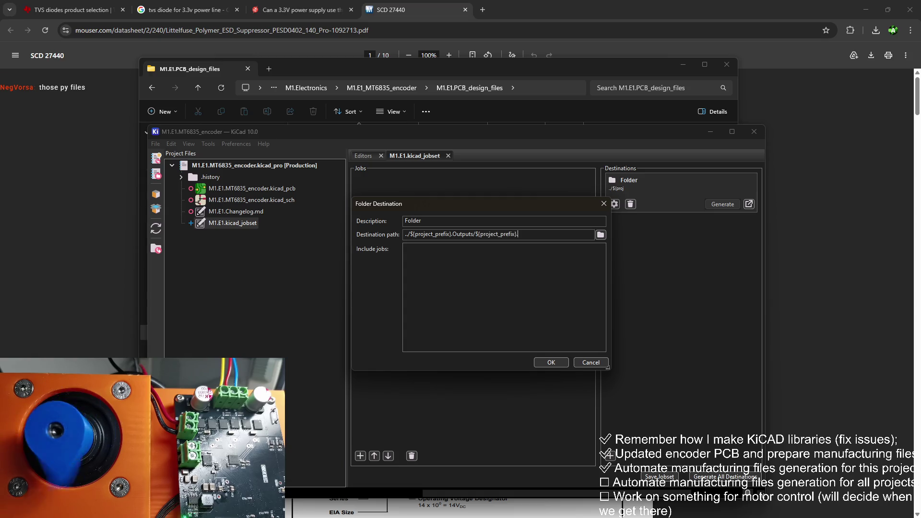
{"action": "type", "text": "i${design_itera"}
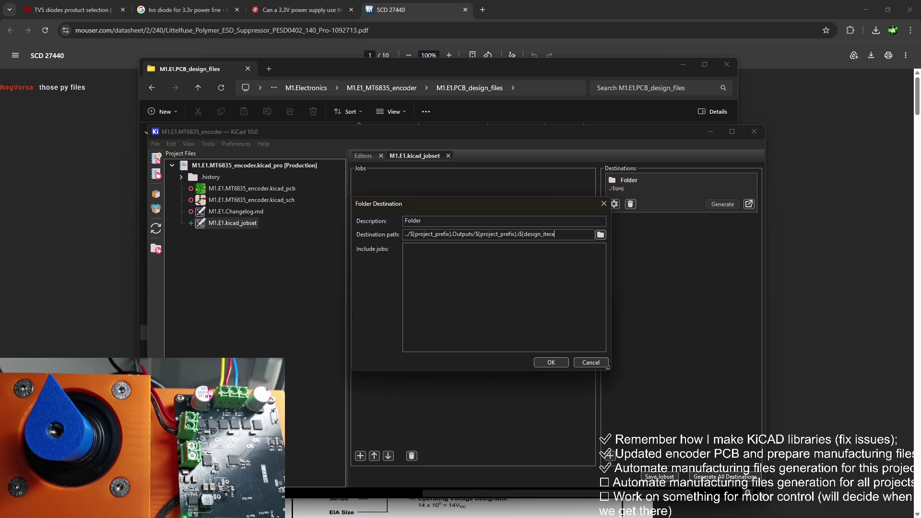
{"action": "type", "text": "tion}."}
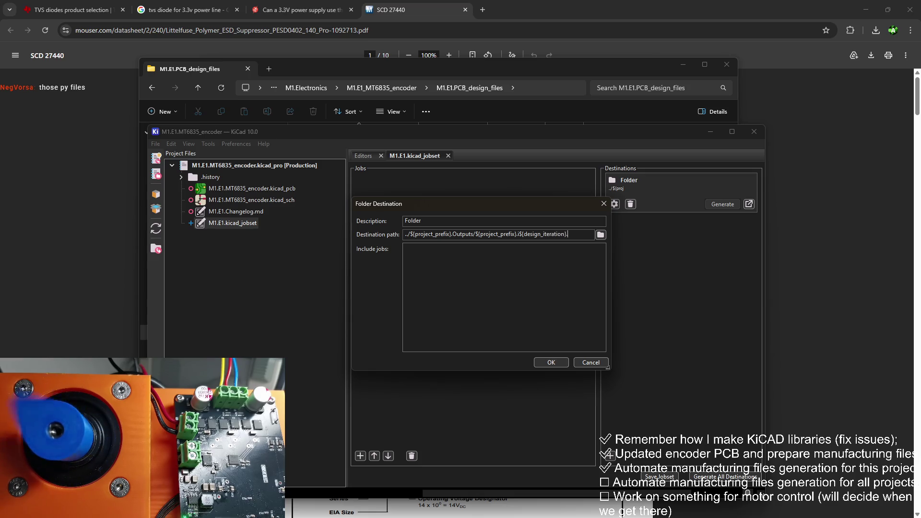
{"action": "type", "text": "Outputs"}
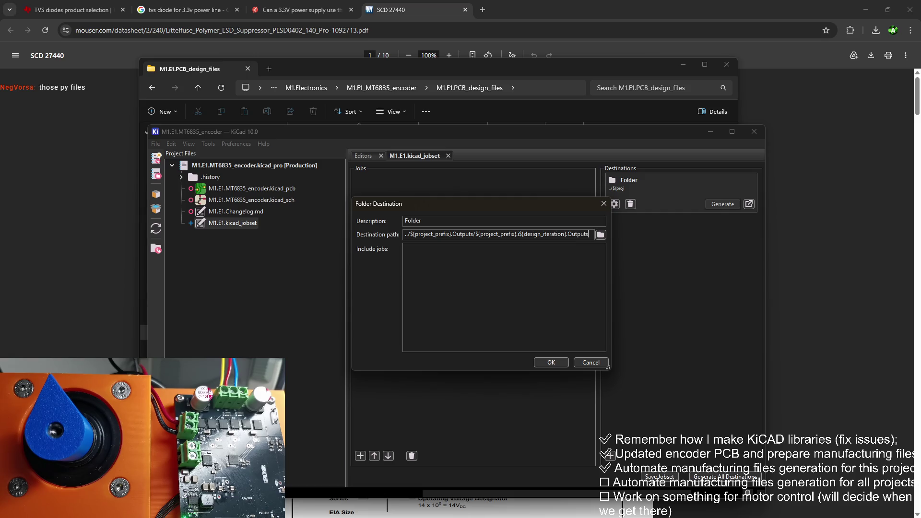
{"action": "left_click", "coordinate": [556, 363]}
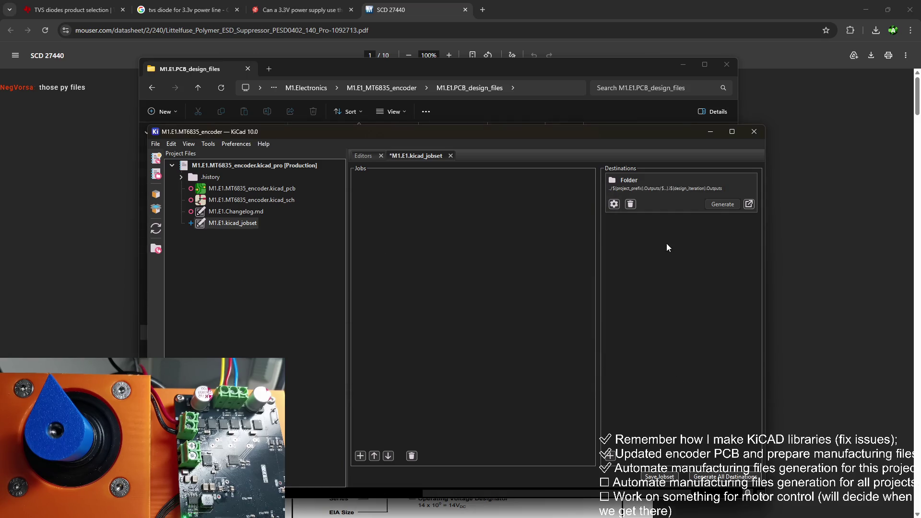
{"action": "left_click", "coordinate": [362, 453]}
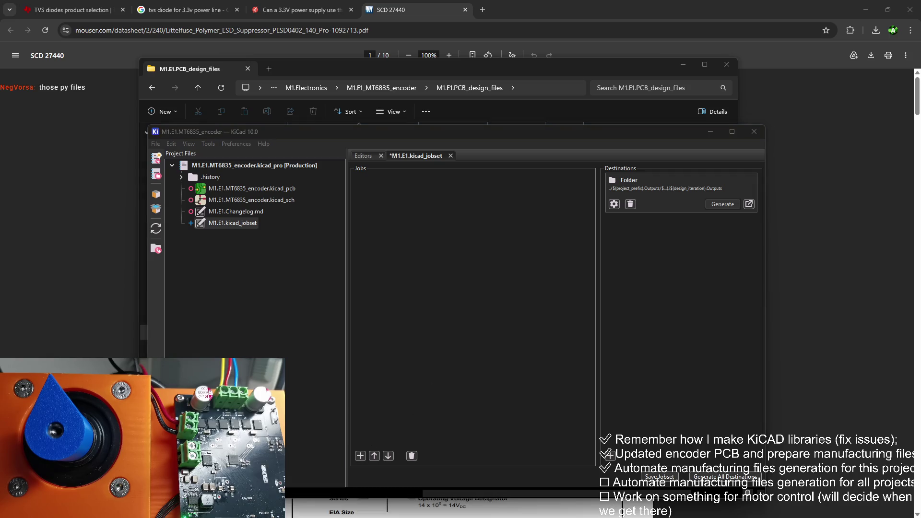
Add a Schematic: Export PDF job with default settings to the jobset and save it
{"action": "scroll", "coordinate": [505, 249], "scroll_direction": "down", "scroll_amount": 5}
{"action": "scroll", "coordinate": [502, 268], "scroll_direction": "up", "scroll_amount": 4}
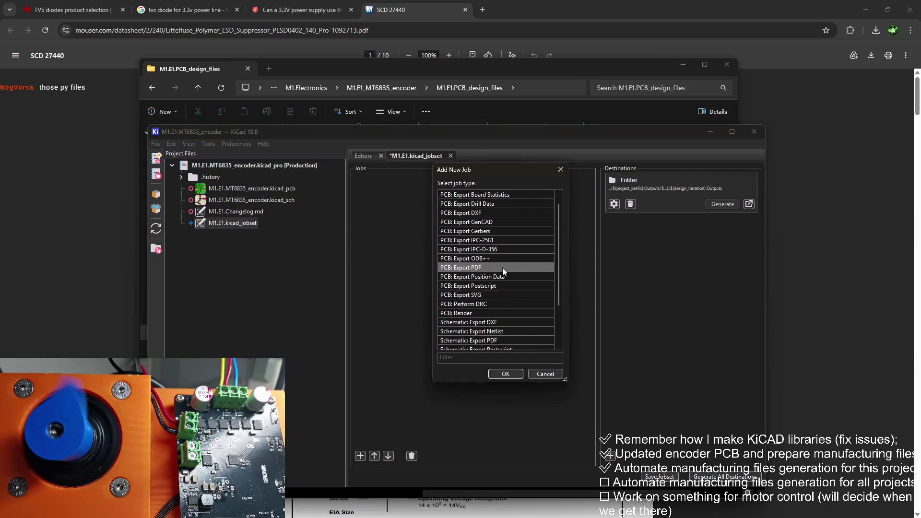
{"action": "scroll", "coordinate": [492, 261], "scroll_direction": "down", "scroll_amount": 2}
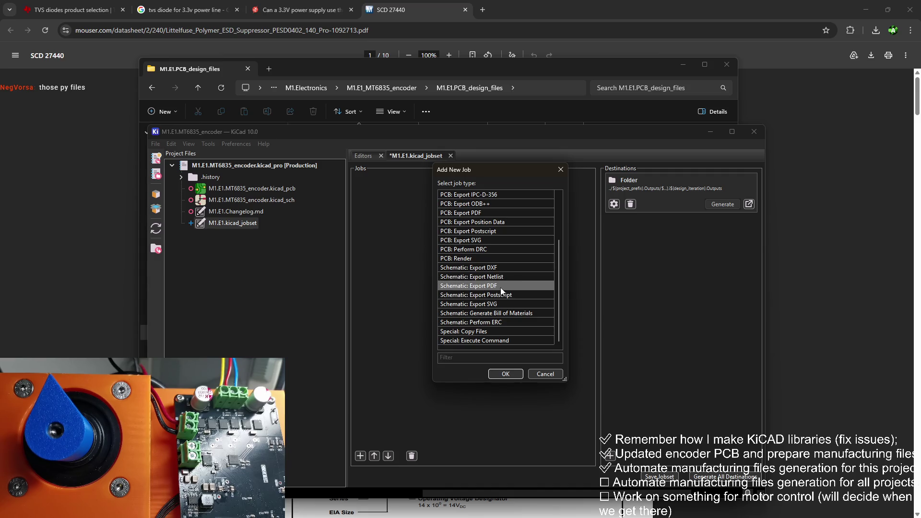
{"action": "left_click", "coordinate": [505, 373]}
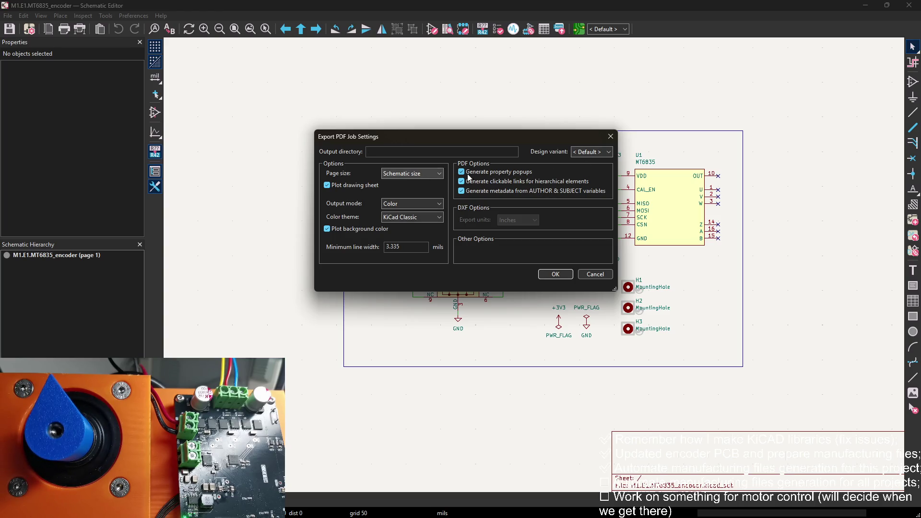
{"action": "left_click", "coordinate": [556, 273]}
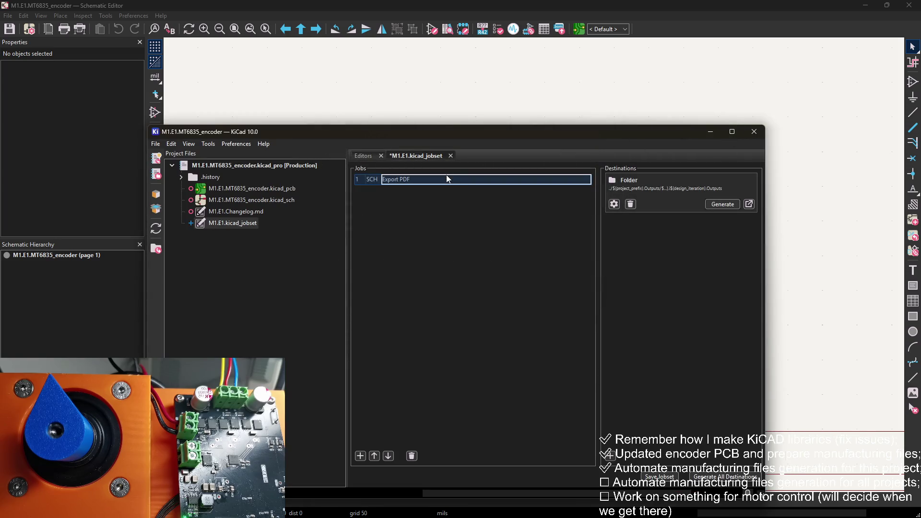
{"action": "left_click", "coordinate": [667, 478]}
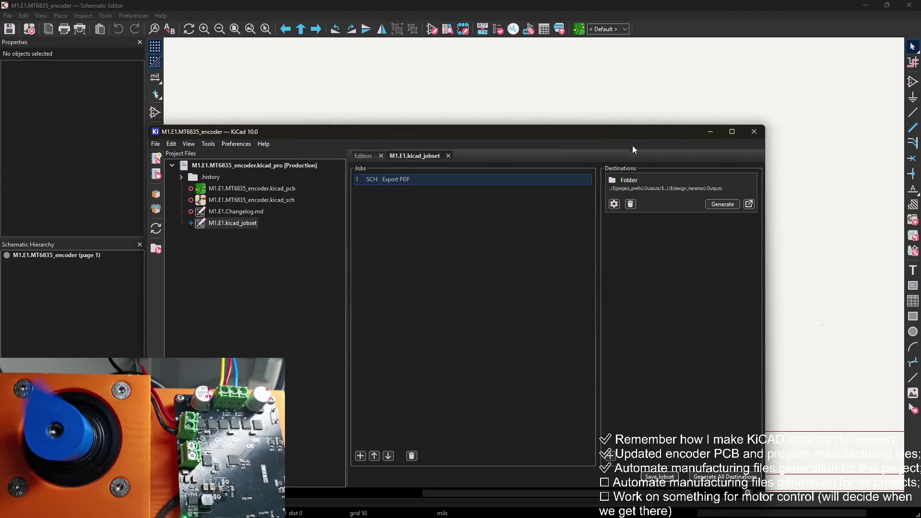
{"action": "left_click_drag", "start_coordinate": [632, 132], "coordinate": [627, 88]}
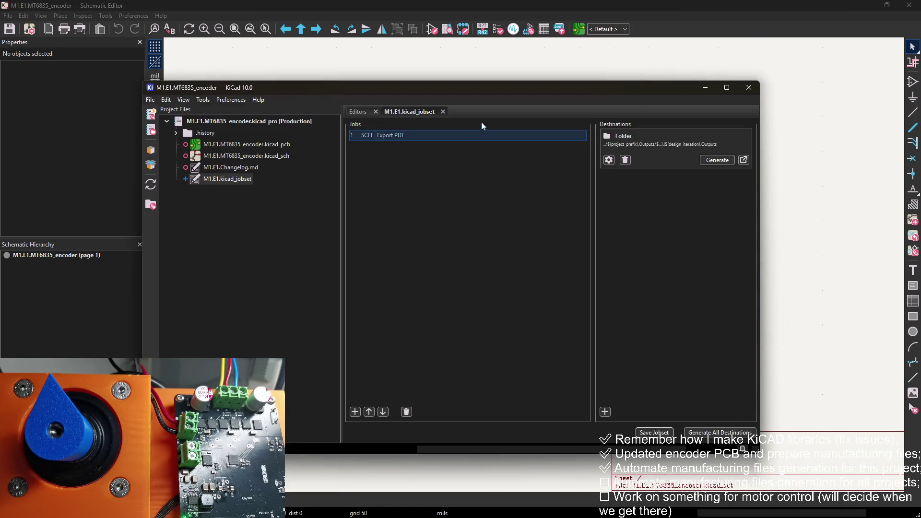
{"action": "left_click", "coordinate": [745, 72]}
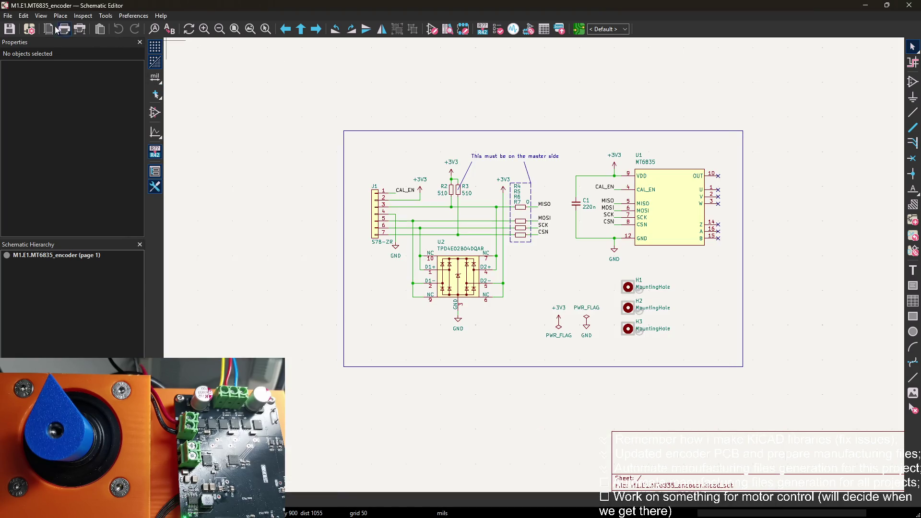
Change the design_iteration text variable to 4 in Schematic Setup
{"action": "left_click", "coordinate": [29, 29]}
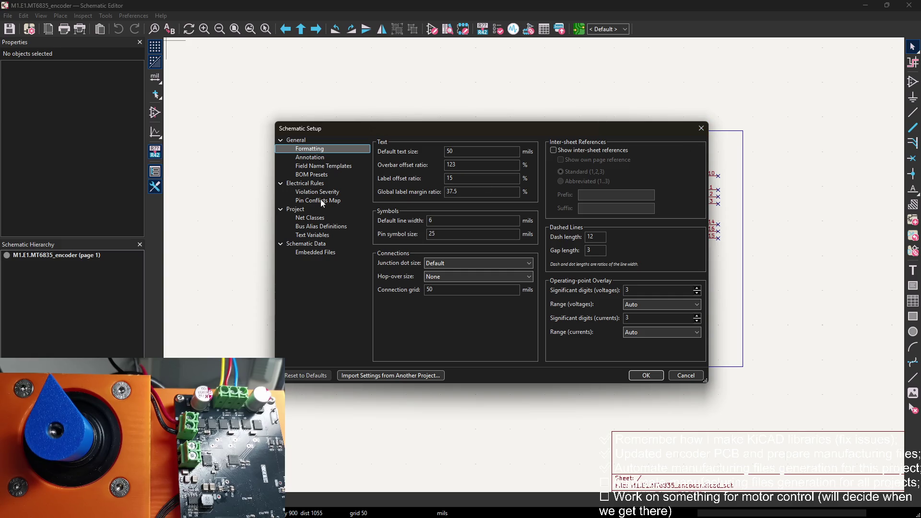
{"action": "left_click", "coordinate": [315, 219]}
{"action": "left_click", "coordinate": [313, 235]}
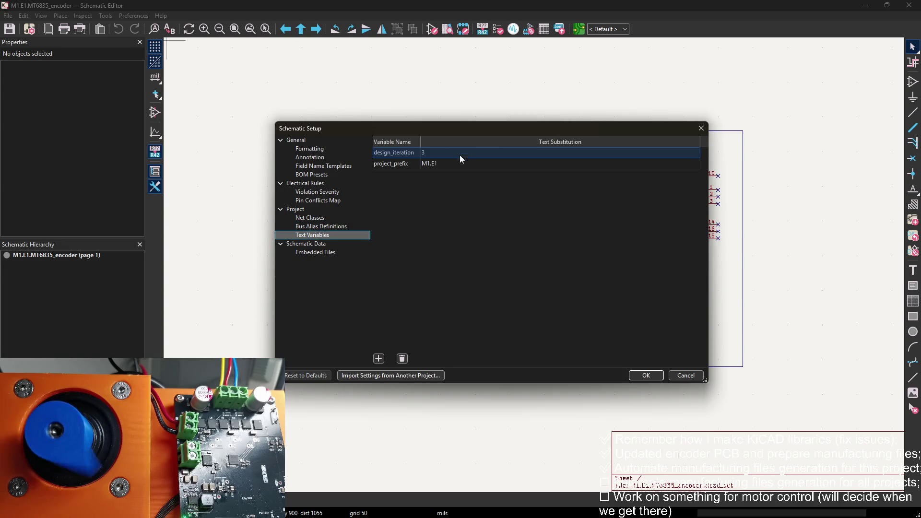
{"action": "left_click", "coordinate": [451, 153]}
{"action": "type", "text": "4"}
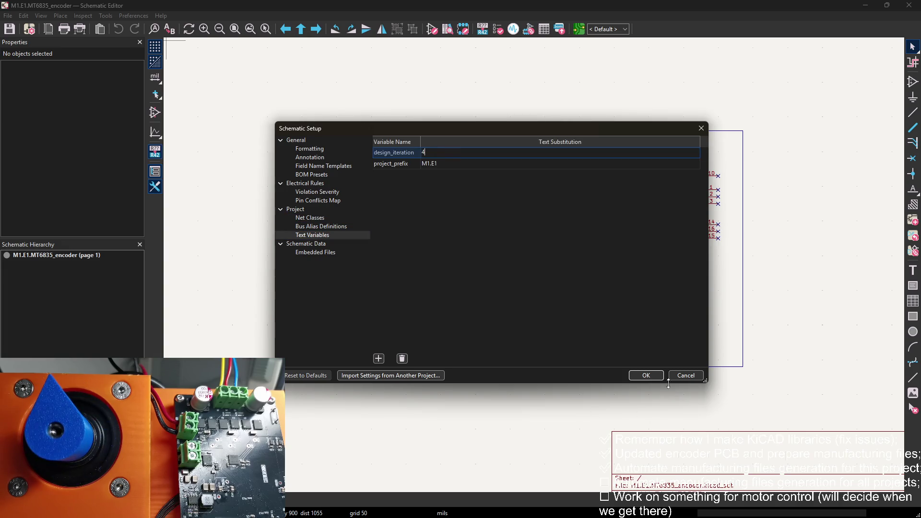
{"action": "left_click", "coordinate": [646, 375]}
Check the updated title block and save the schematic
{"action": "scroll", "coordinate": [569, 318], "scroll_direction": "down", "scroll_amount": 2}
{"action": "middle_click_drag", "start_coordinate": [569, 319], "coordinate": [388, 138]}
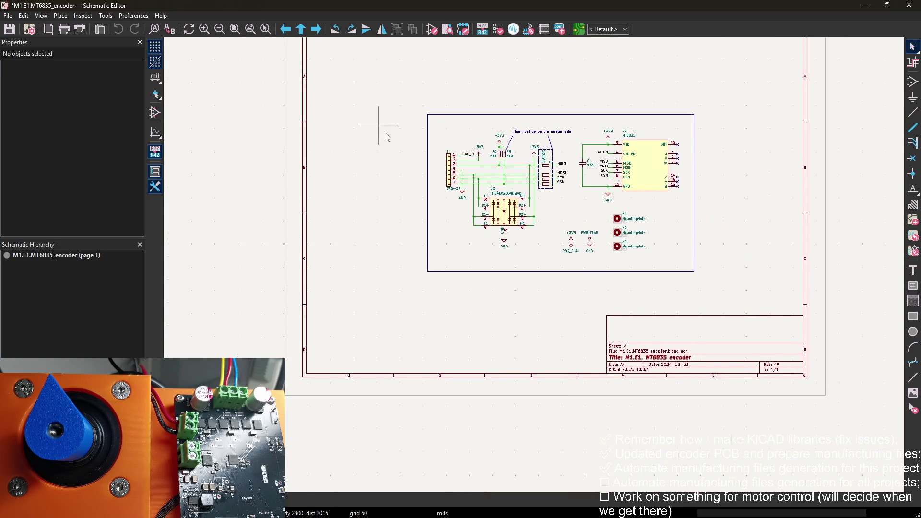
{"action": "scroll", "coordinate": [388, 138], "scroll_direction": "right", "scroll_amount": 3}
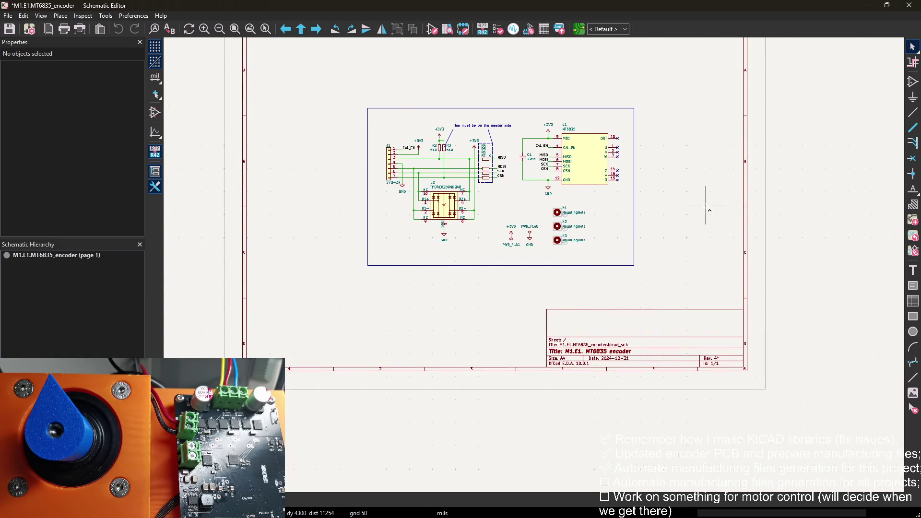
{"action": "key", "text": "ctrl+s"}
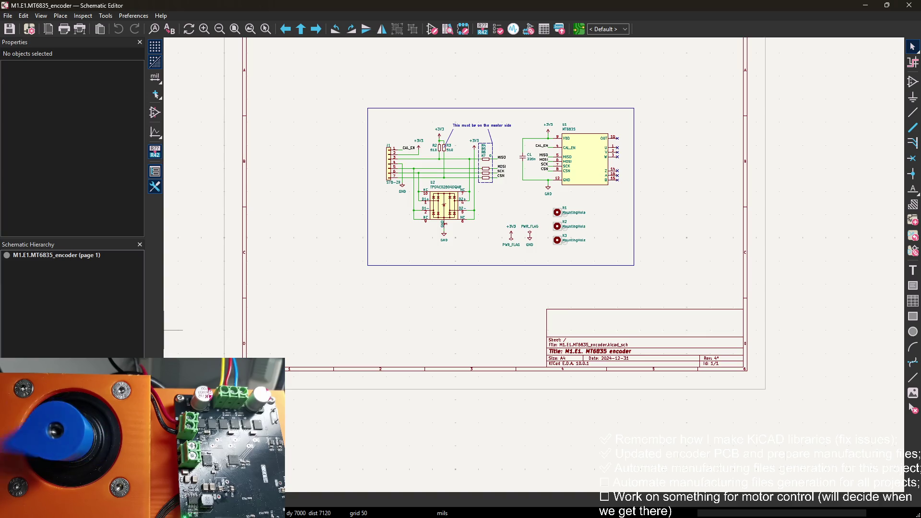
{"action": "key", "text": "alt+F4"}
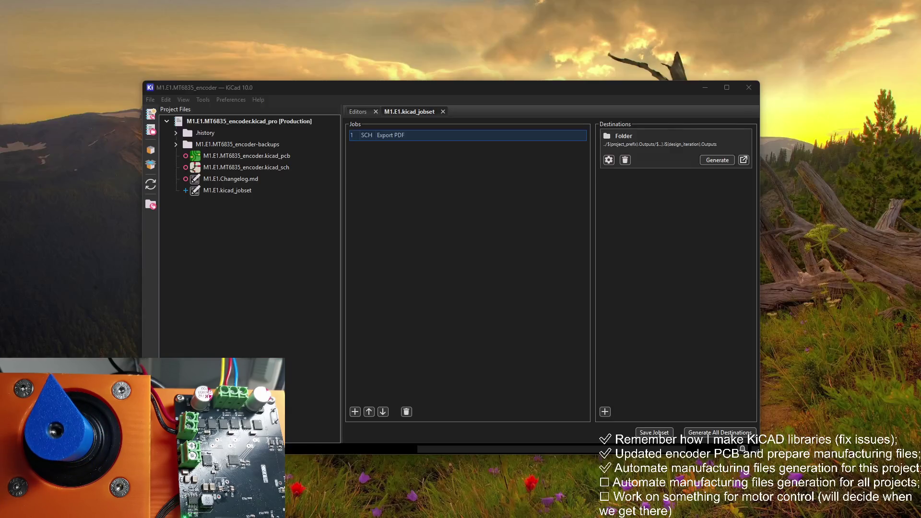
Generate the jobset's Folder destination to export the schematic PDF
{"action": "left_click", "coordinate": [390, 135]}
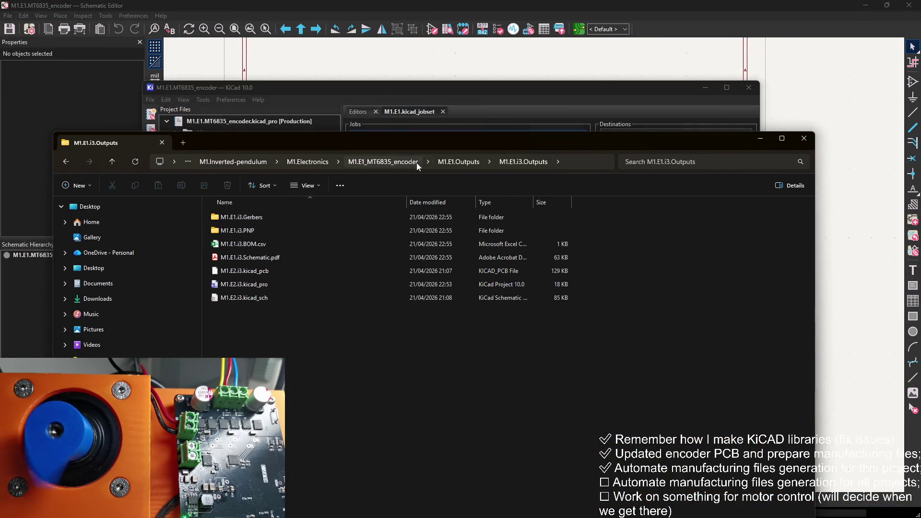
{"action": "left_click", "coordinate": [458, 161]}
{"action": "left_click", "coordinate": [658, 89]}
{"action": "left_click", "coordinate": [708, 161]}
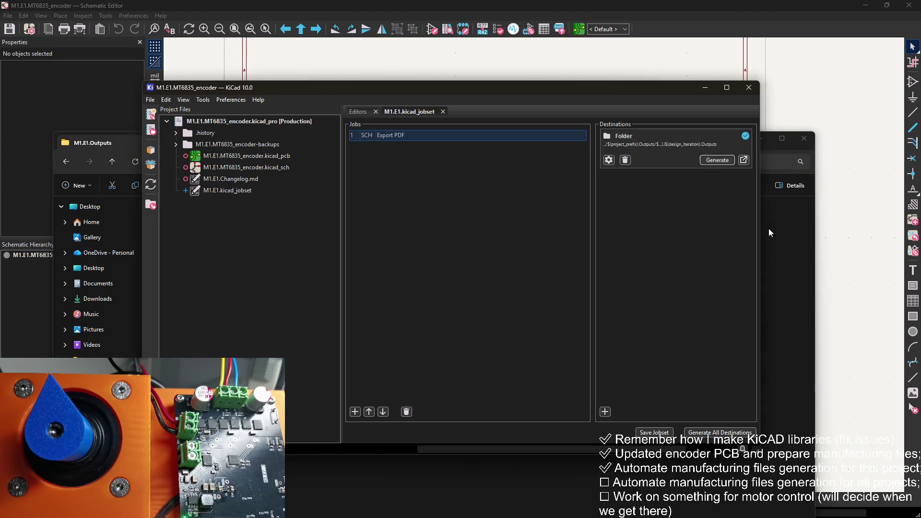
Confirm the PDF landed in the new M1.E1.i4.Outputs folder, then open the Export PDF job settings
{"action": "left_click", "coordinate": [769, 229]}
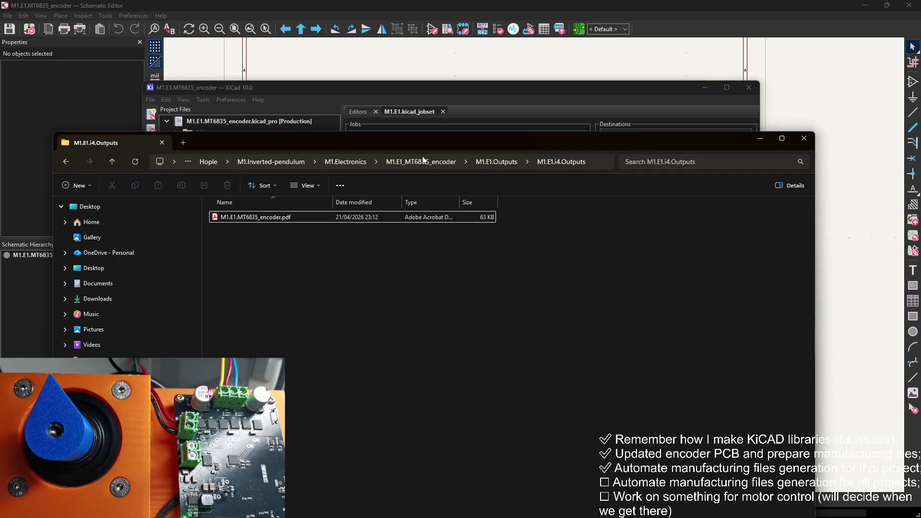
{"action": "left_click", "coordinate": [499, 87]}
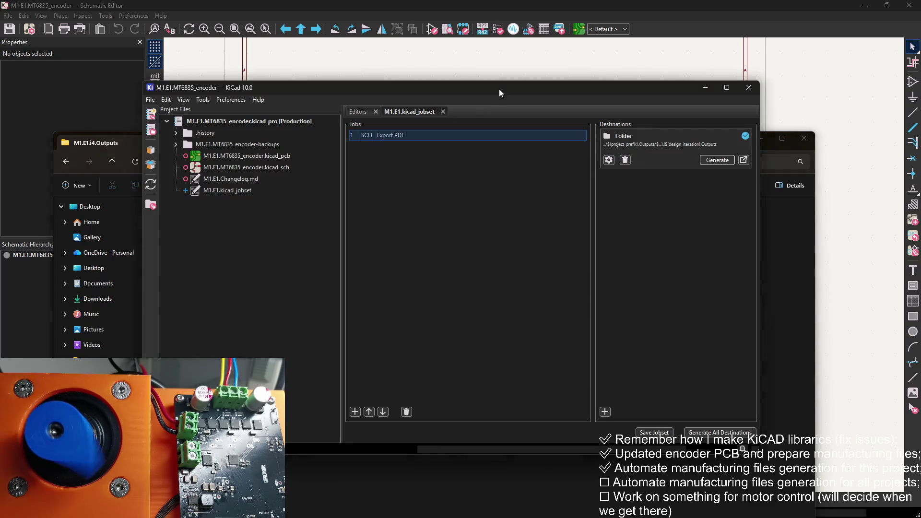
{"action": "right_click", "coordinate": [462, 141]}
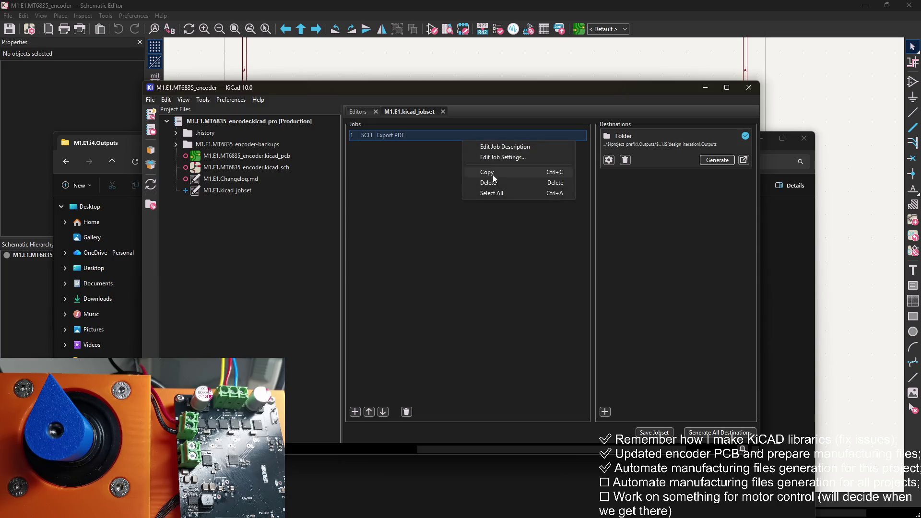
{"action": "left_click", "coordinate": [510, 157]}
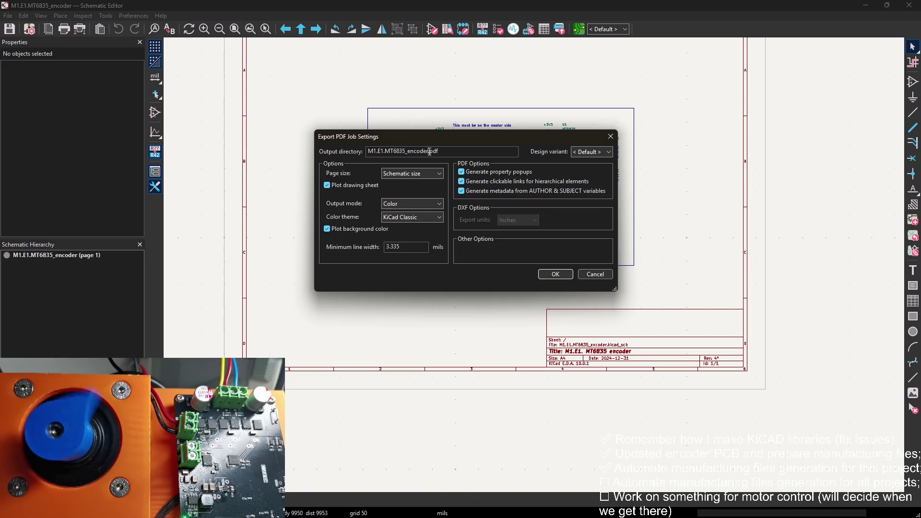
Change the Export PDF output name to ${project_prefix}.i${design_iteration}.pdf
{"action": "left_click_drag", "start_coordinate": [428, 151], "coordinate": [365, 152]}
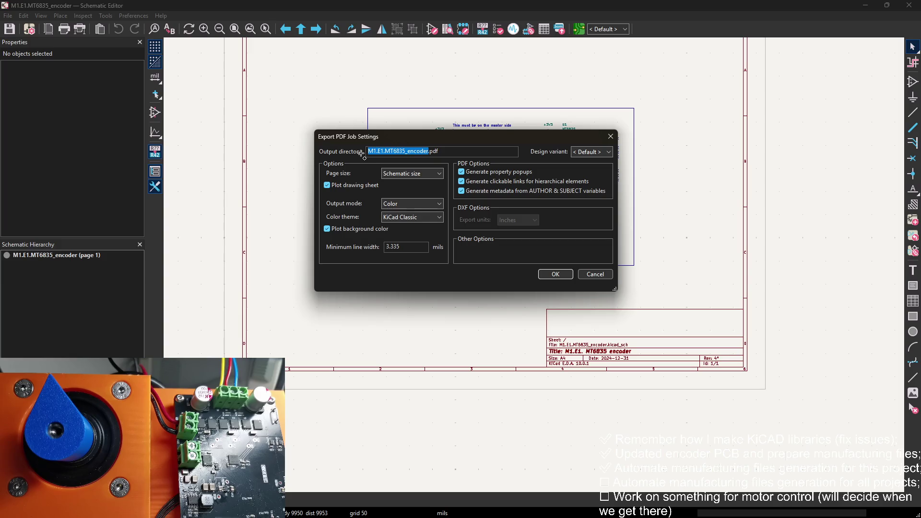
{"action": "type", "text": "$"}
{"action": "type", "text": "{project_"}
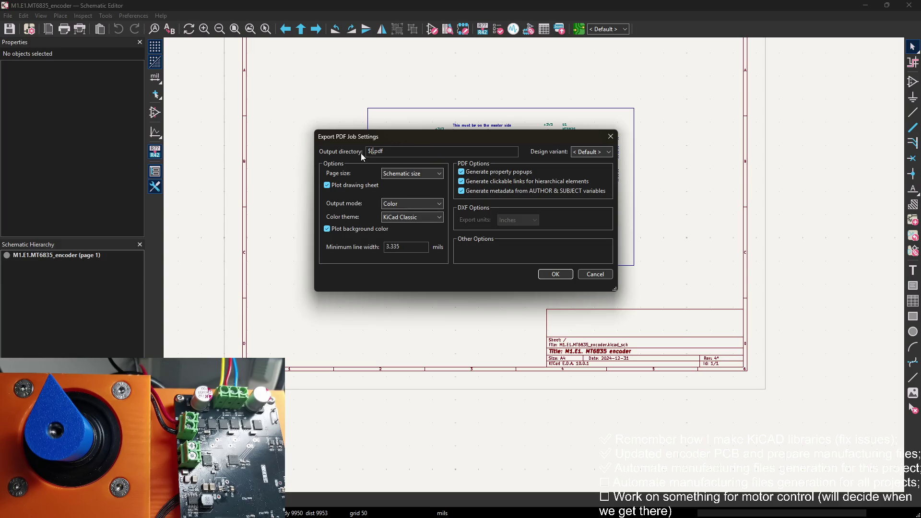
{"action": "type", "text": "prefix}.i"}
{"action": "type", "text": "${"}
{"action": "type", "text": "design_"}
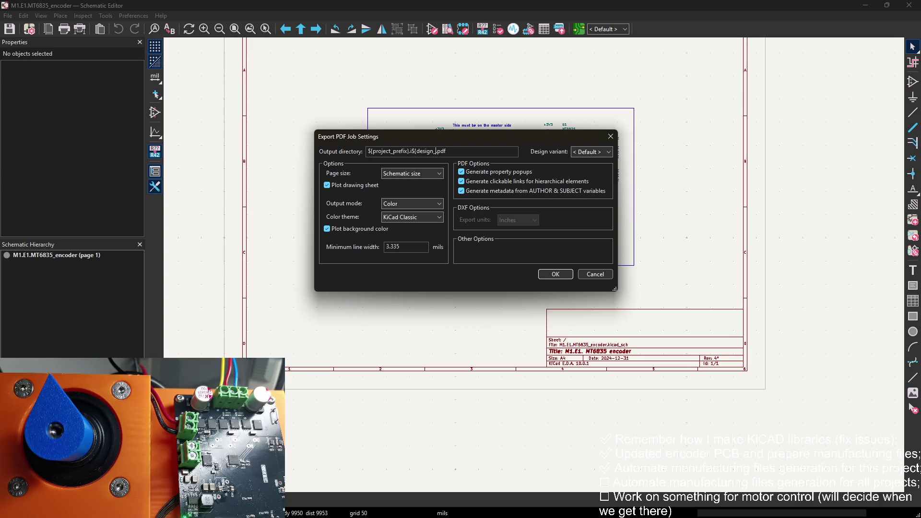
{"action": "type", "text": "iteration}"}
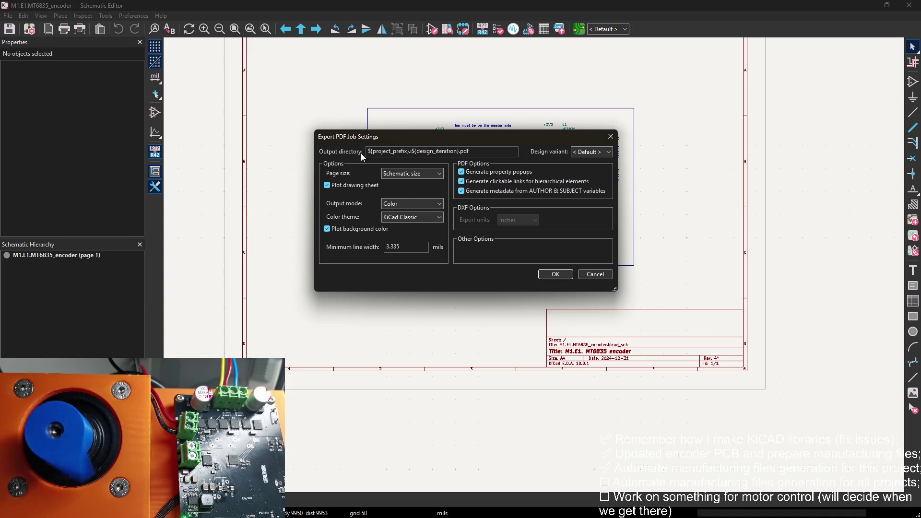
{"action": "left_click", "coordinate": [555, 274]}
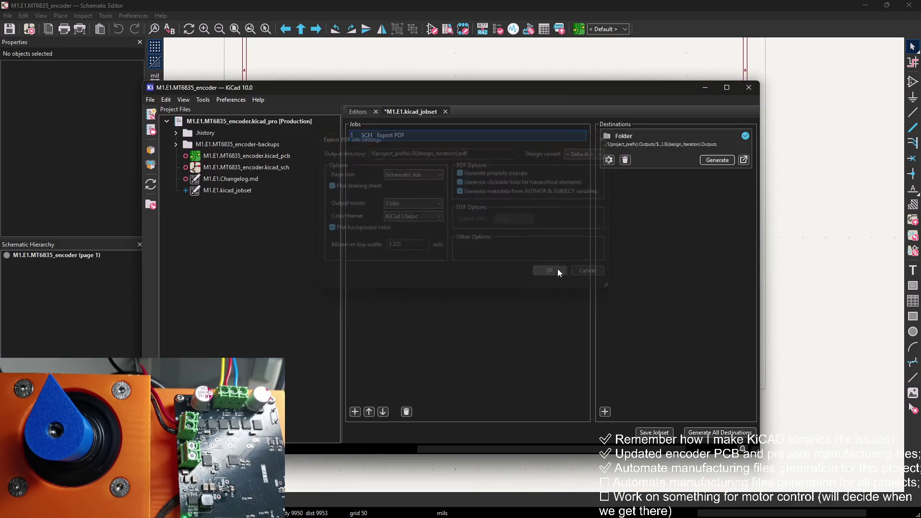
Save the jobset and verify M1.E1.i4.pdf appears in the M1.E1.i4.Outputs folder
{"action": "left_click", "coordinate": [653, 432]}
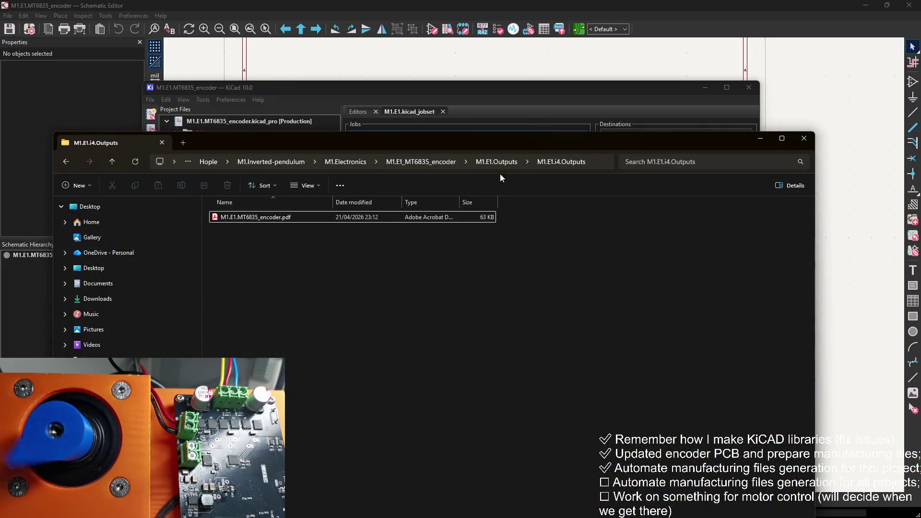
{"action": "left_click", "coordinate": [498, 163]}
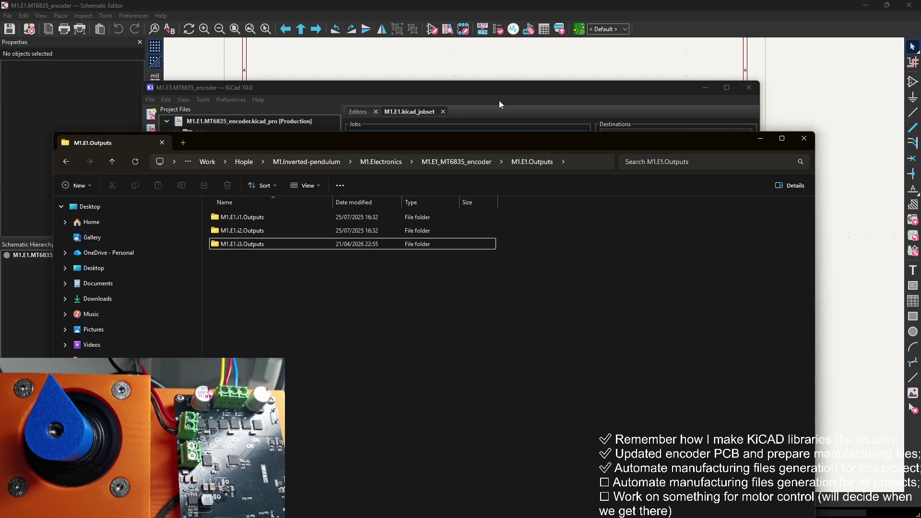
{"action": "left_click", "coordinate": [507, 88]}
{"action": "left_click", "coordinate": [769, 231]}
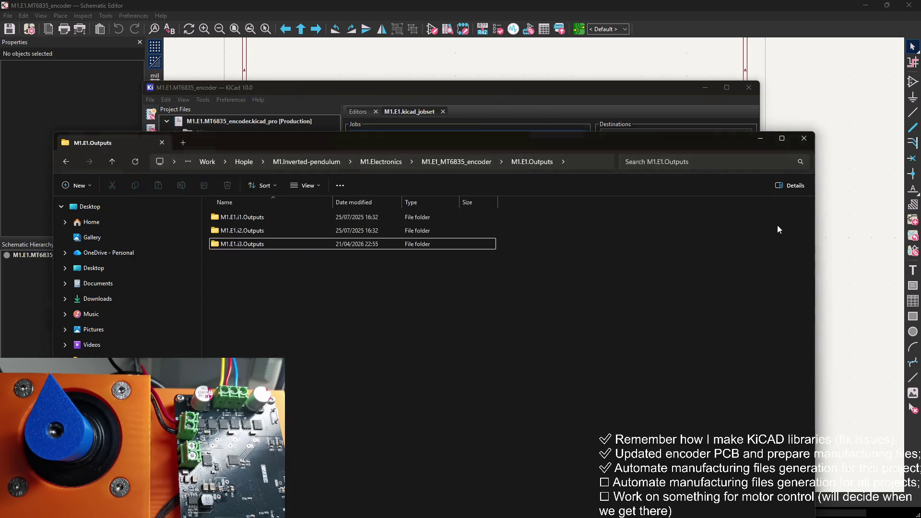
{"action": "double_click", "coordinate": [240, 258]}
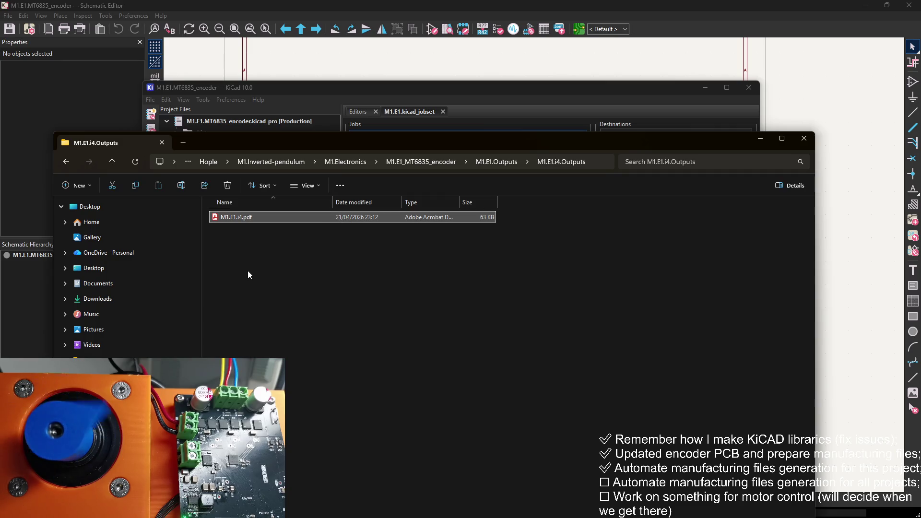
{"action": "left_click", "coordinate": [498, 87]}
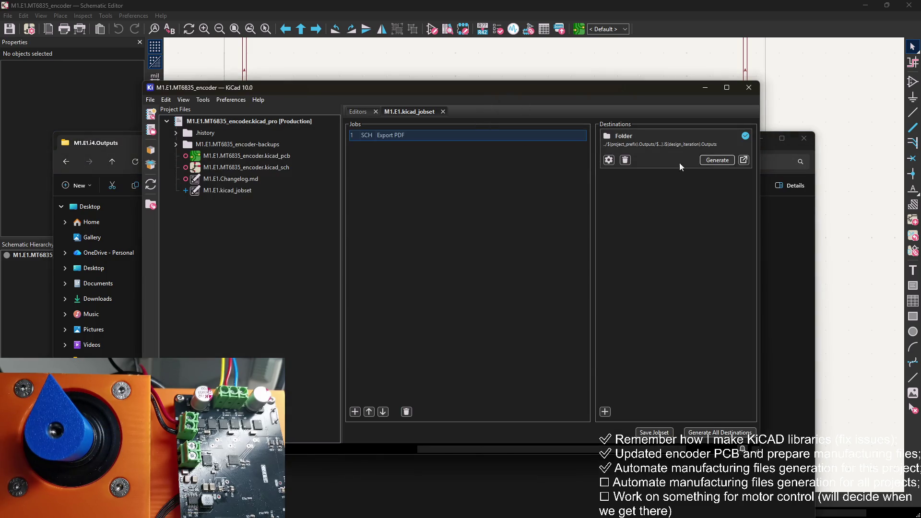
{"action": "right_click", "coordinate": [565, 137]}
Insert 'Schematic' before the extension, giving ${project_prefix}.i${design_iteration}.Schematic.pdf
{"action": "left_click", "coordinate": [592, 154]}
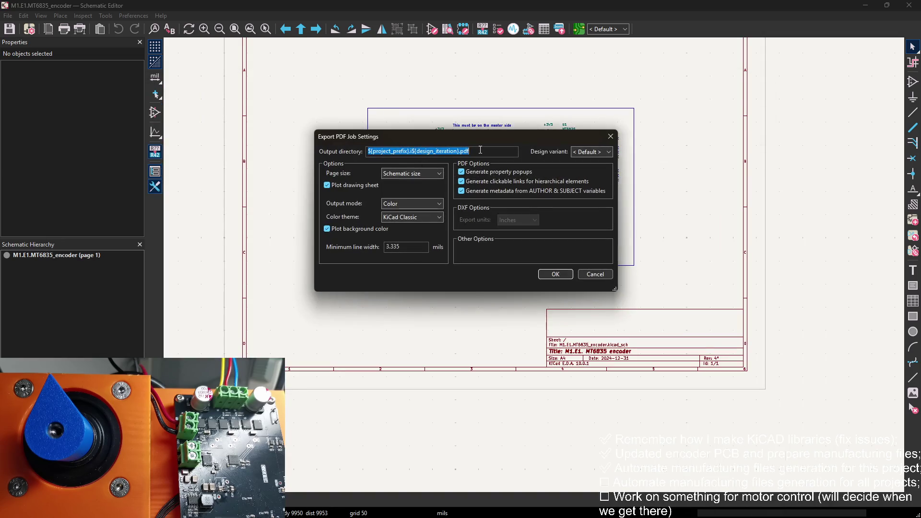
{"action": "left_click", "coordinate": [459, 151]}
{"action": "type", "text": "Sche"}
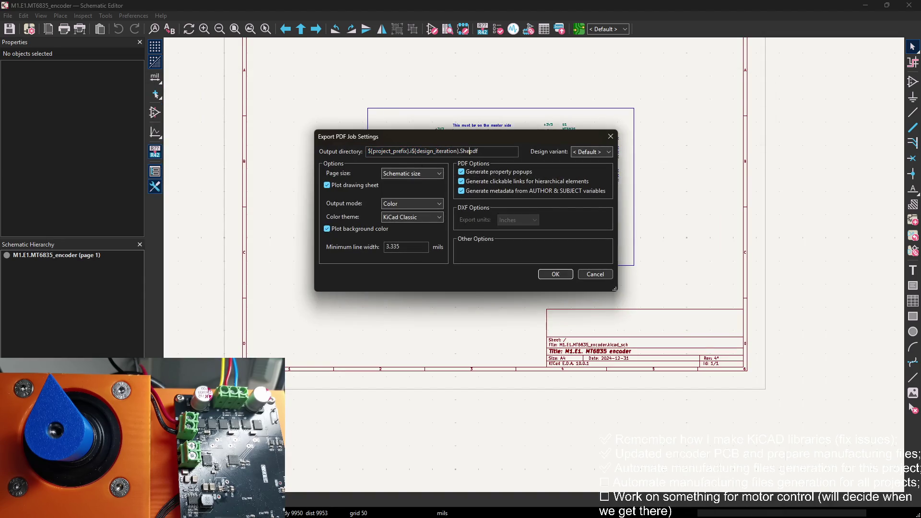
{"action": "type", "text": "matic"}
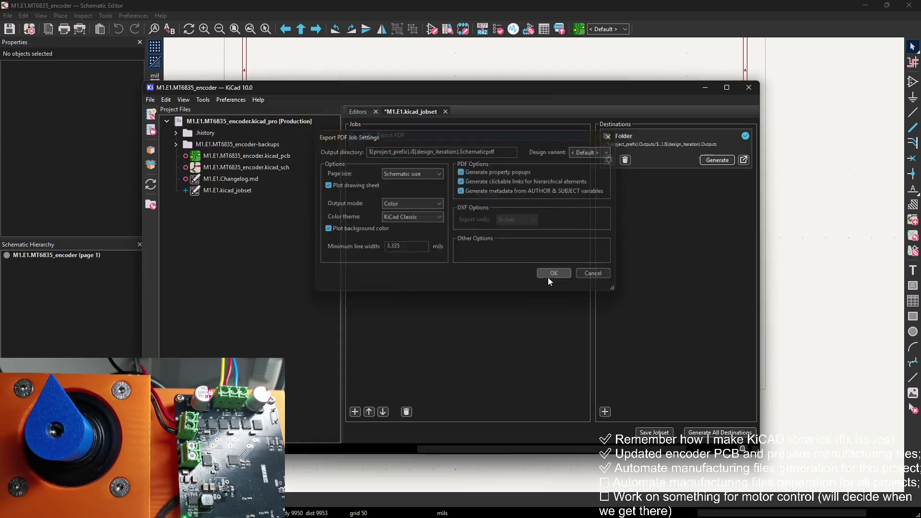
{"action": "left_click", "coordinate": [548, 278]}
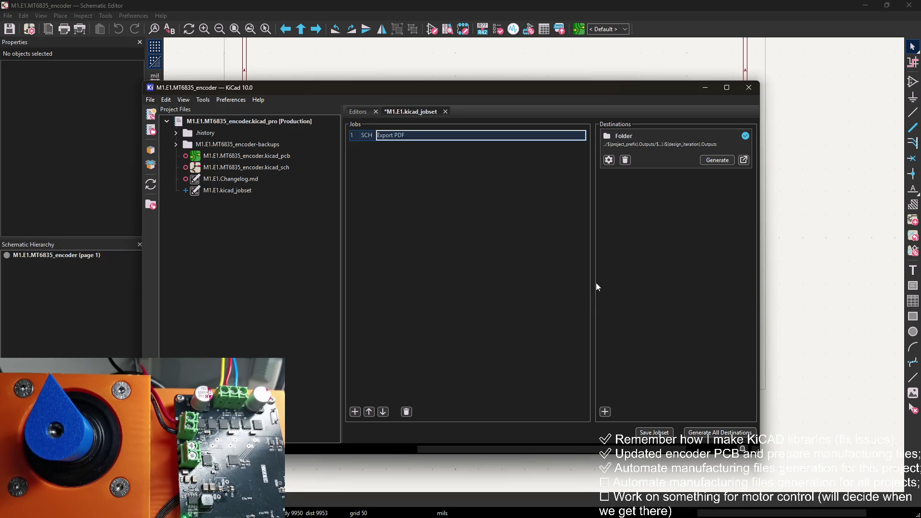
Save the jobset with the .Schematic.pdf output name
{"action": "left_click", "coordinate": [653, 433]}
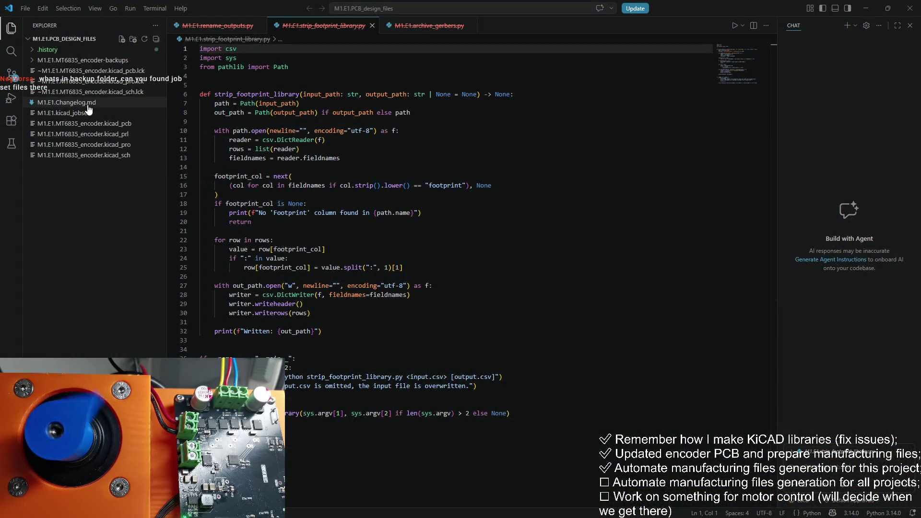
Open M1.E1.Changelog.md in VS Code and browse the design files folder in File Explorer
{"action": "left_click", "coordinate": [87, 104]}
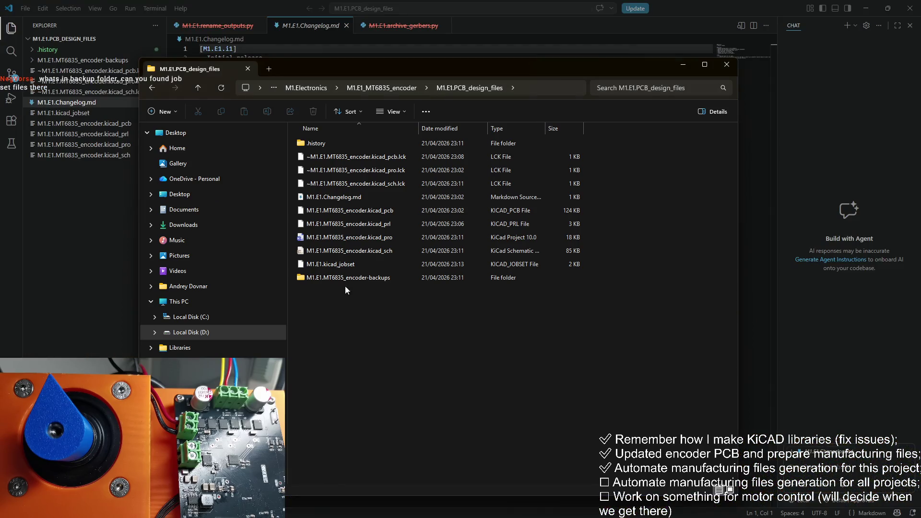
{"action": "double_click", "coordinate": [336, 142]}
Paste the backup-zip copy of M1.E1.kicad_jobset into PCB_design_files, replacing the existing file
{"action": "left_click", "coordinate": [433, 93]}
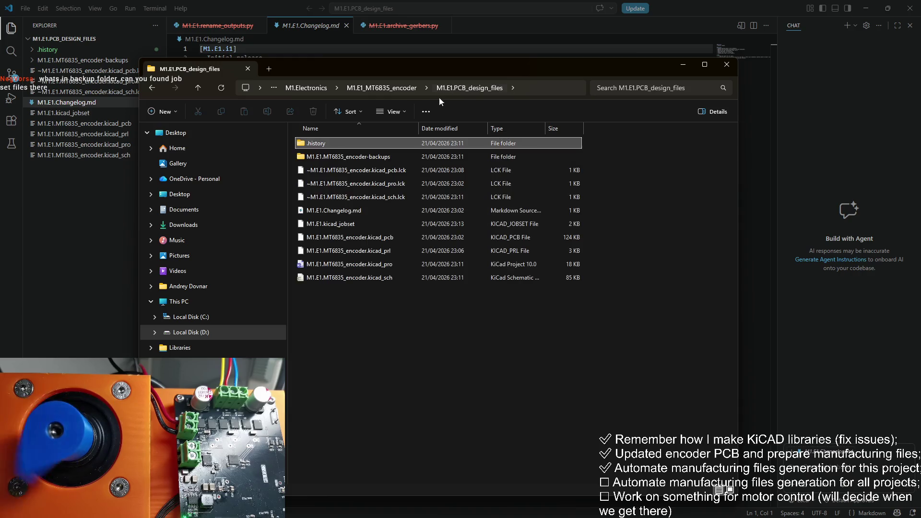
{"action": "double_click", "coordinate": [390, 155]}
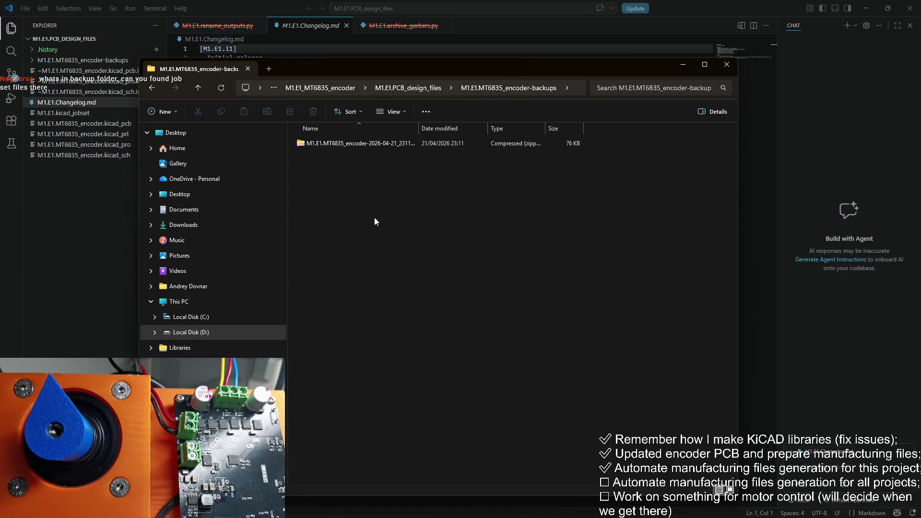
{"action": "double_click", "coordinate": [396, 143]}
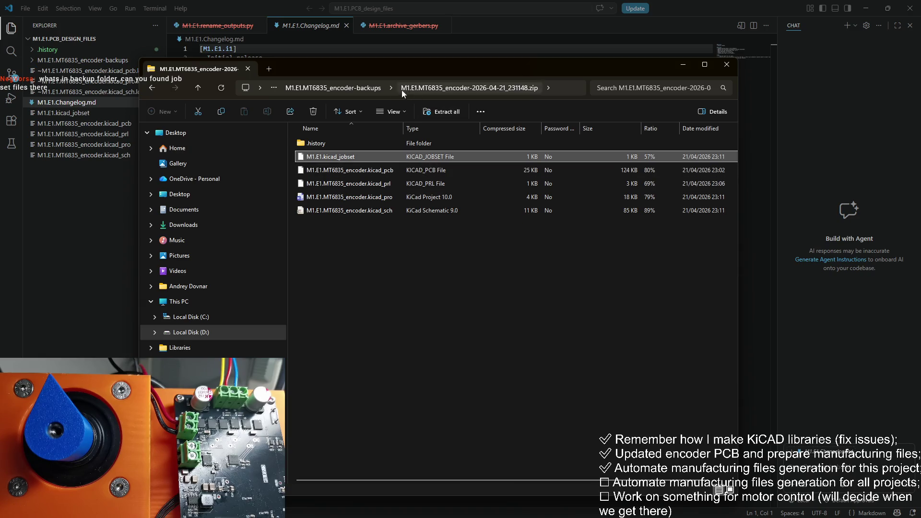
{"action": "left_click", "coordinate": [354, 88]}
{"action": "left_click", "coordinate": [358, 91]}
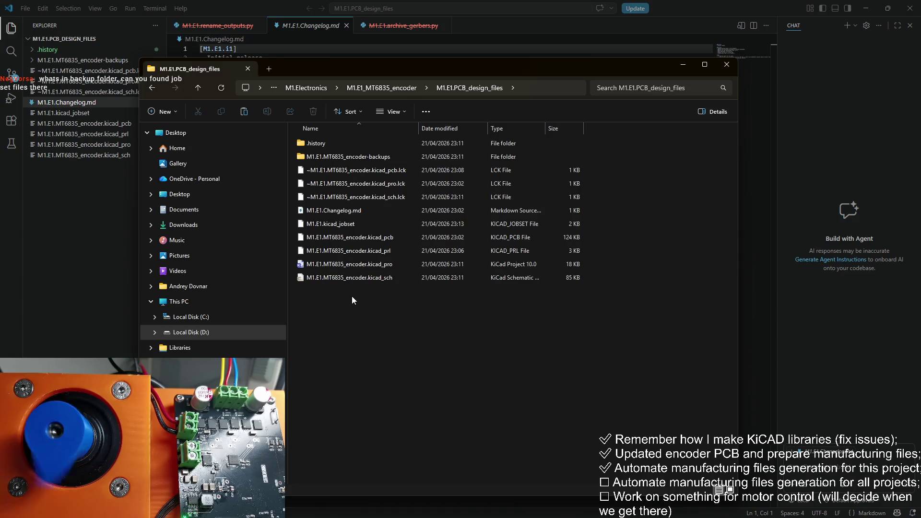
{"action": "key", "text": "ctrl+v"}
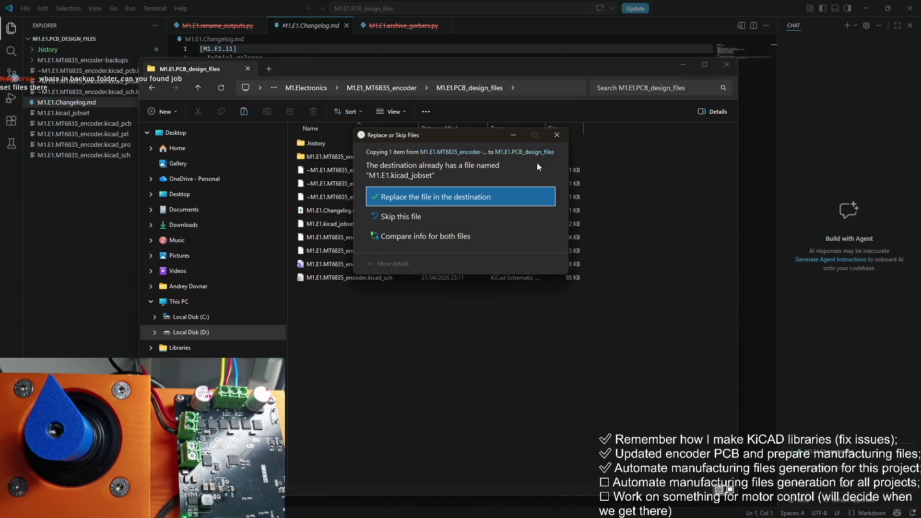
{"action": "left_click", "coordinate": [417, 196]}
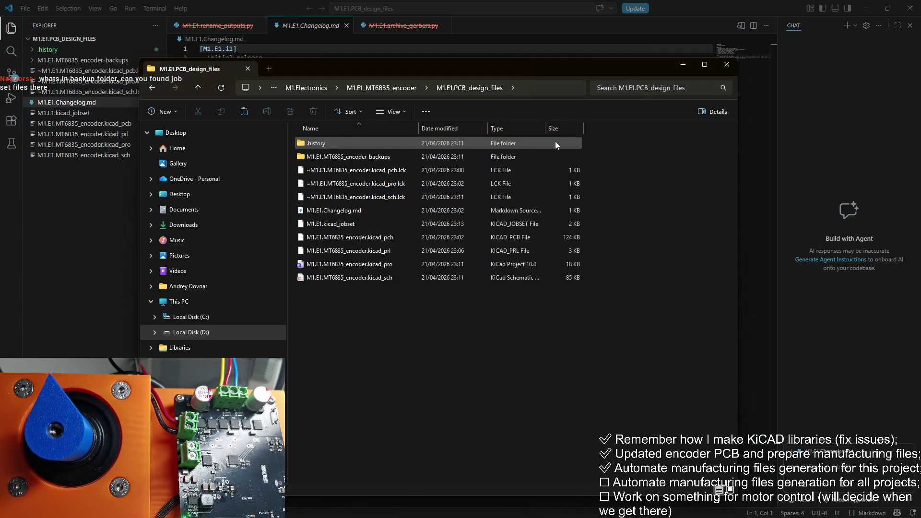
Select M1.E1.kicad_jobset in the backup zip again and return to the changelog
{"action": "double_click", "coordinate": [422, 159]}
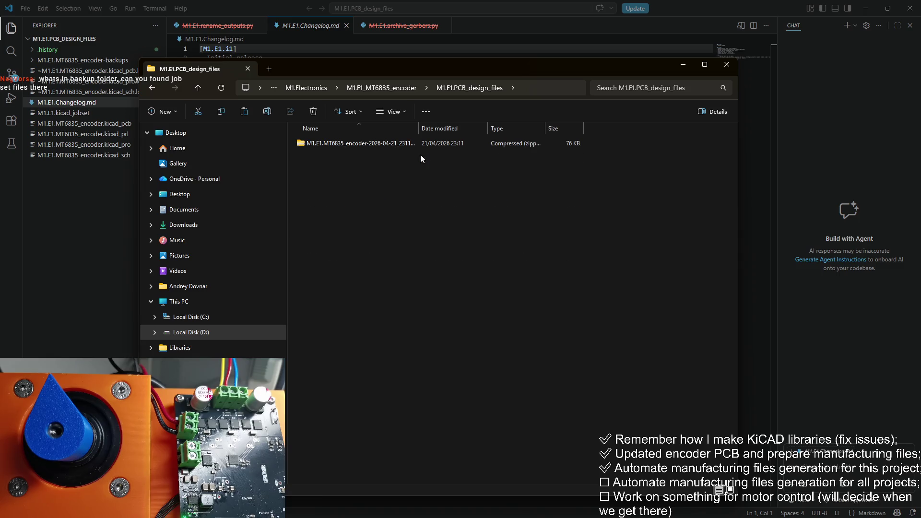
{"action": "double_click", "coordinate": [396, 148]}
{"action": "left_click", "coordinate": [391, 156]}
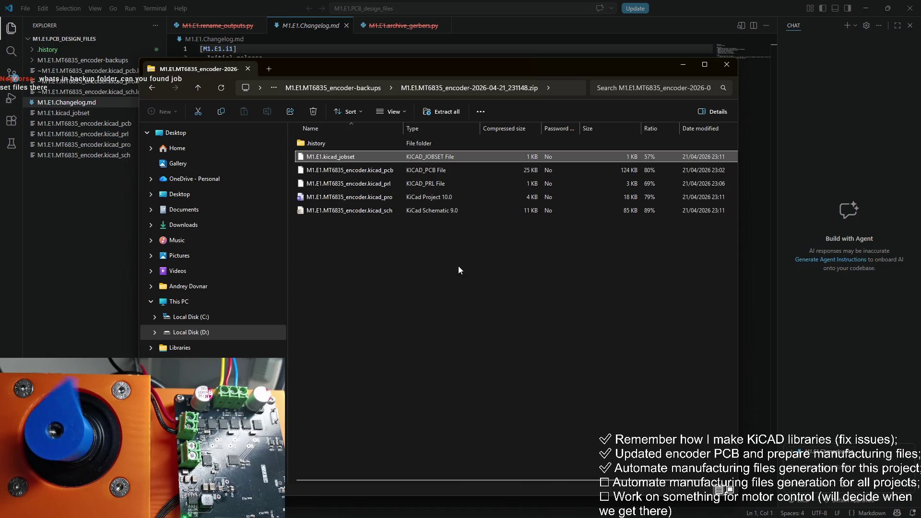
{"action": "key", "text": "alt+Up"}
{"action": "key", "text": "alt+Up"}
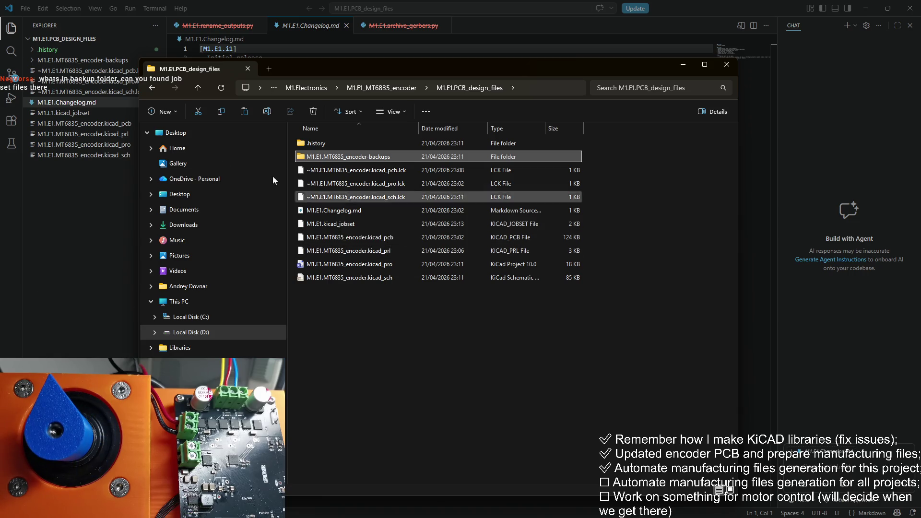
{"action": "key", "text": "alt+Tab"}
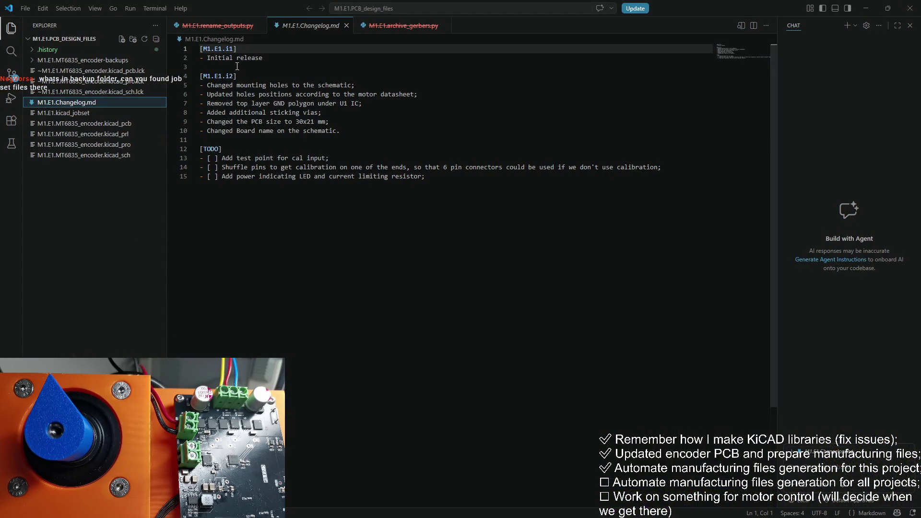
Add a new [M1.E1.i3] section heading below the i2 entries
{"action": "left_click", "coordinate": [236, 140]}
{"action": "key", "text": "Return"}
{"action": "key", "text": "Return"}
{"action": "key", "text": "Up"}
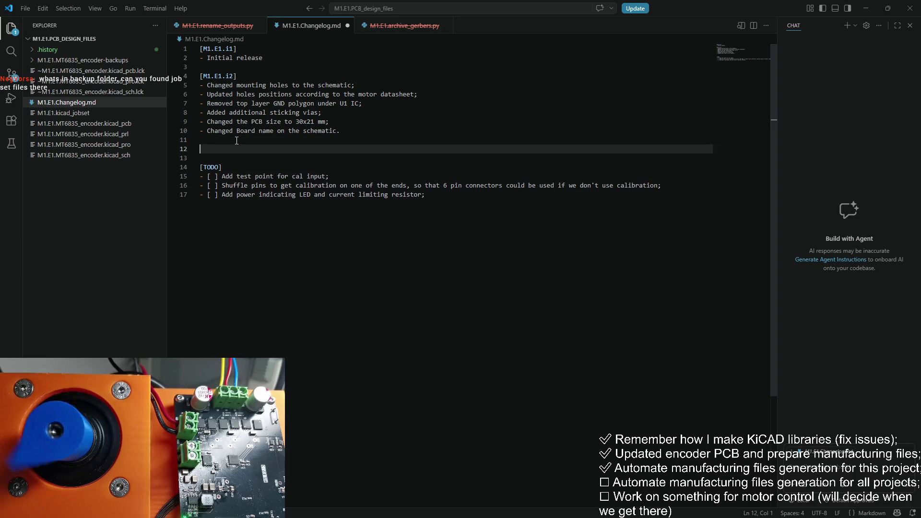
{"action": "type", "text": "[M1."}
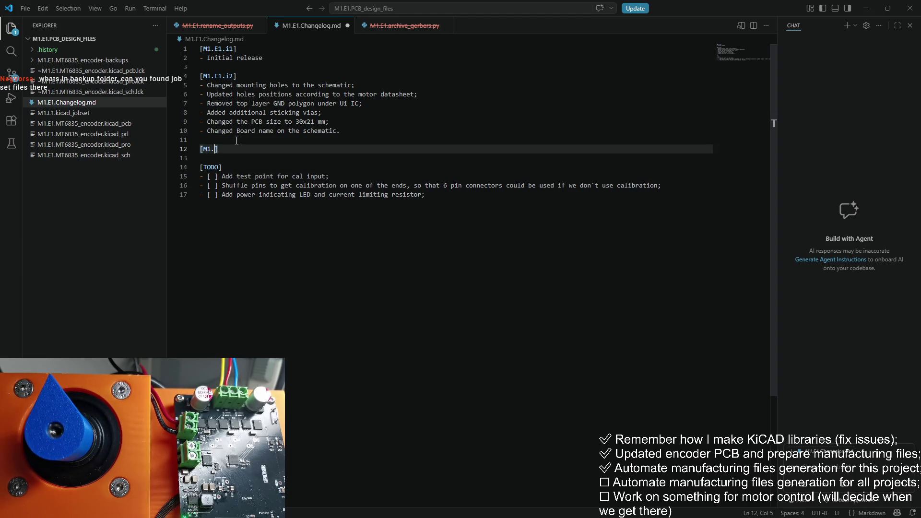
{"action": "type", "text": "E1.i3"}
{"action": "type", "text": "]"}
{"action": "key", "text": "Return"}
{"action": "type", "text": "-"}
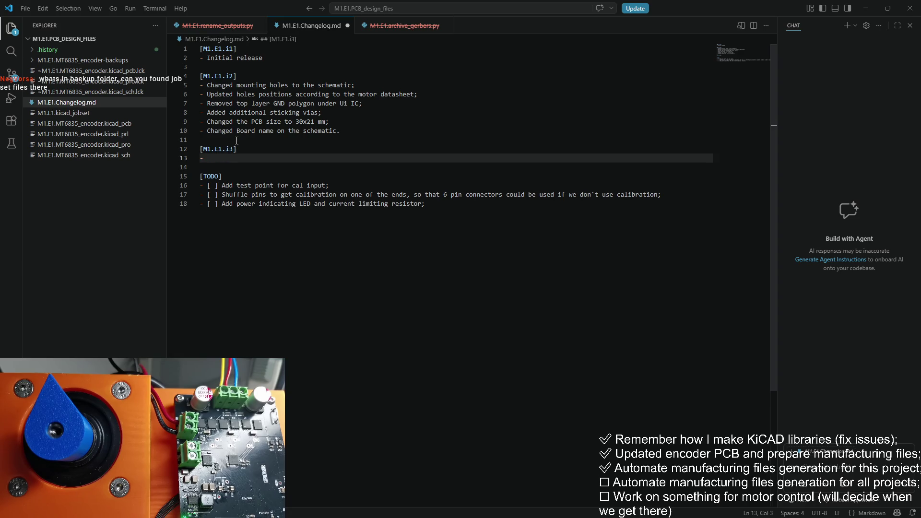
Mark the 'Shuffle pins' TODO checkbox with an x
{"action": "left_click_drag", "start_coordinate": [329, 185], "coordinate": [162, 188]}
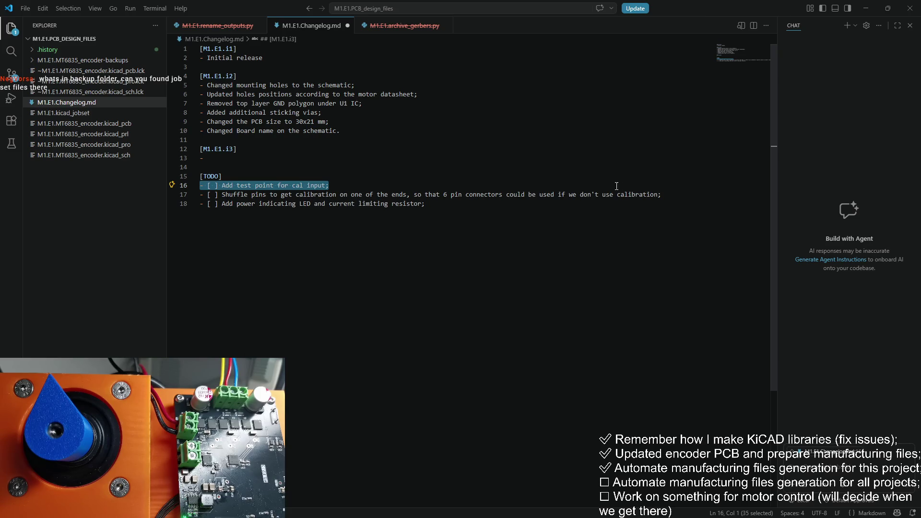
{"action": "left_click", "coordinate": [656, 194]}
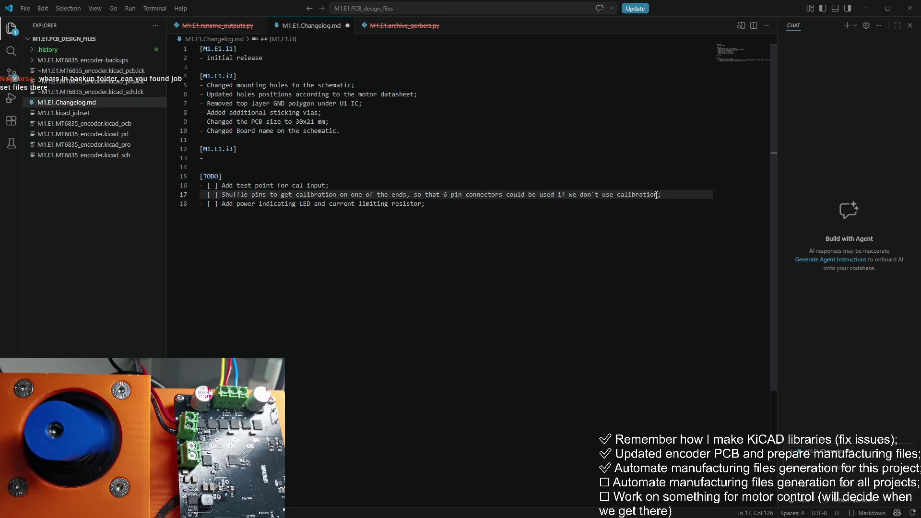
{"action": "left_click_drag", "start_coordinate": [215, 194], "coordinate": [211, 195]}
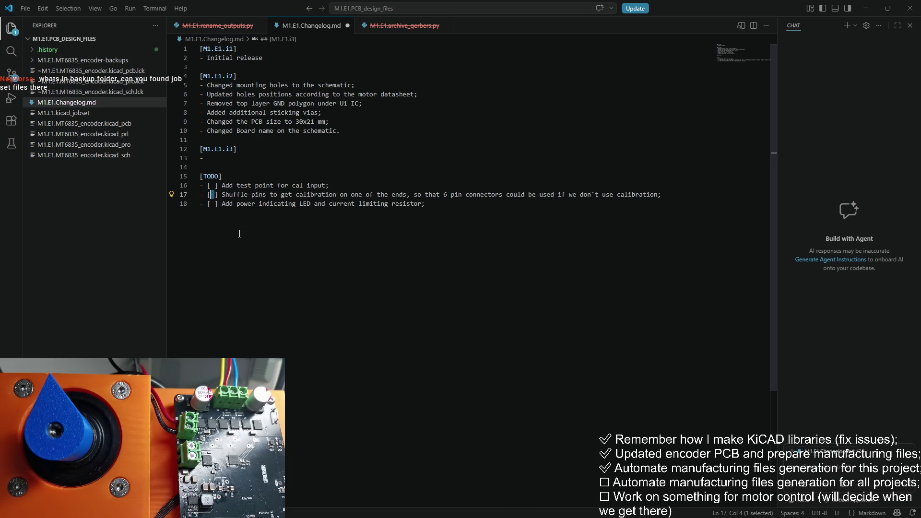
{"action": "type", "text": "x"}
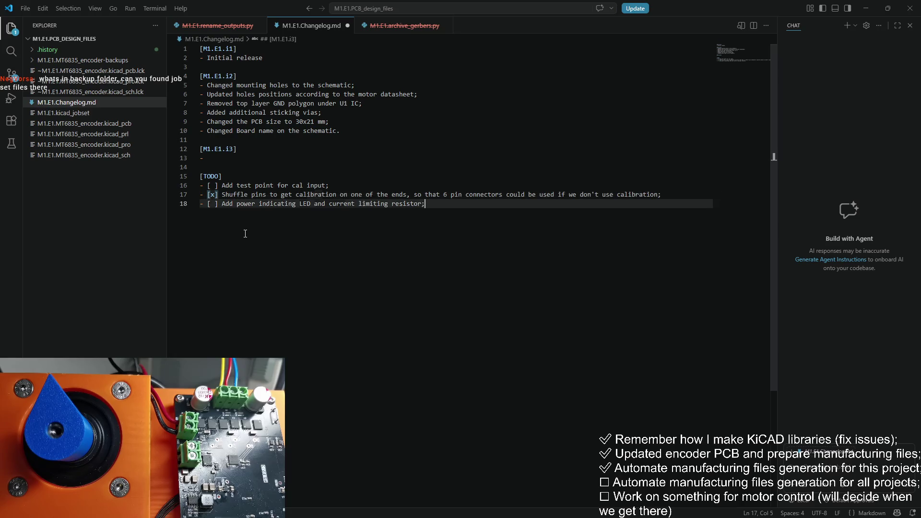
{"action": "left_click", "coordinate": [662, 195]}
{"action": "mouse_move", "coordinate": [663, 195]}
{"action": "left_mouse_down"}
{"action": "mouse_move", "coordinate": [266, 203]}
{"action": "mouse_move", "coordinate": [201, 195]}
{"action": "left_mouse_up"}
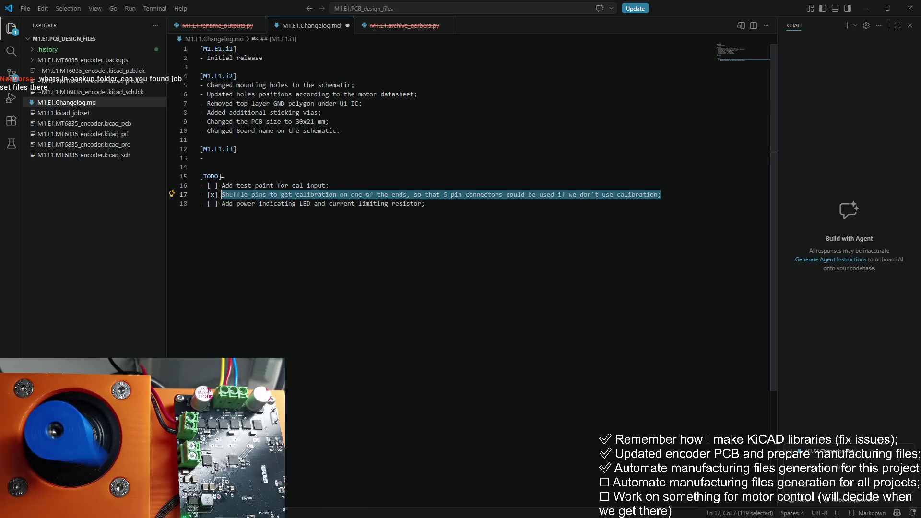
{"action": "left_click", "coordinate": [232, 159]}
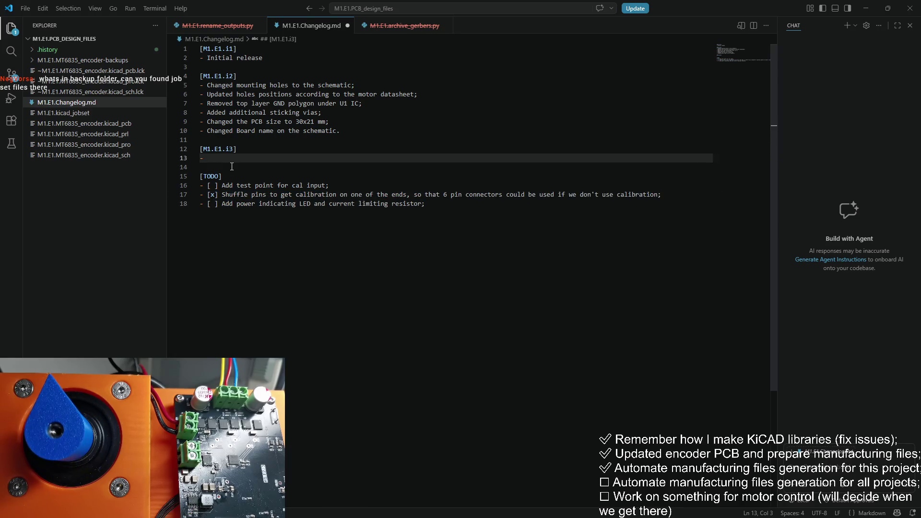
Add the first M1.E1.i3 bullet: 'Added TVS protection for MOSI, MISO, SCL;'
{"action": "type", "text": "Aded TV"}
{"action": "key", "text": "BackSpace"}
{"action": "key", "text": "BackSpace"}
{"action": "key", "text": "BackSpace"}
{"action": "type", "text": "dded TVS "}
{"action": "type", "text": "diods"}
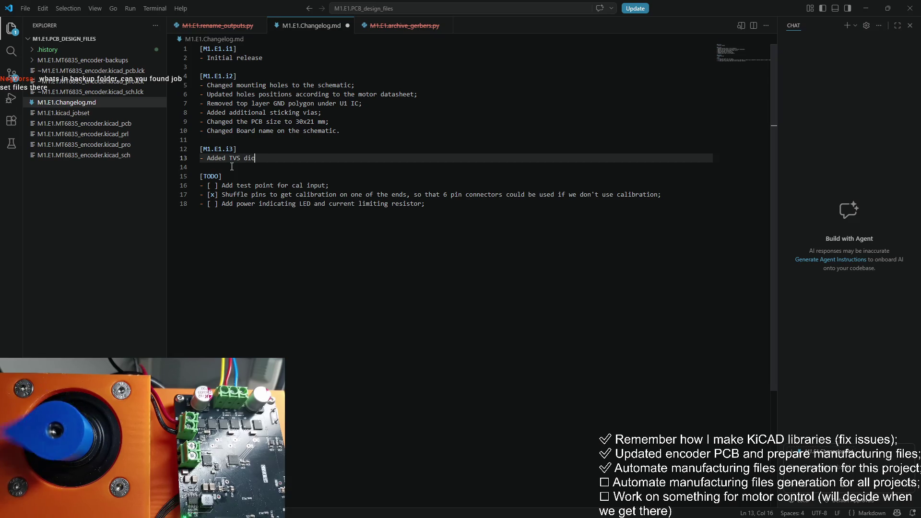
{"action": "key", "text": "BackSpace"}
{"action": "key", "text": "BackSpace"}
{"action": "key", "text": "BackSpace"}
{"action": "type", "text": "p"}
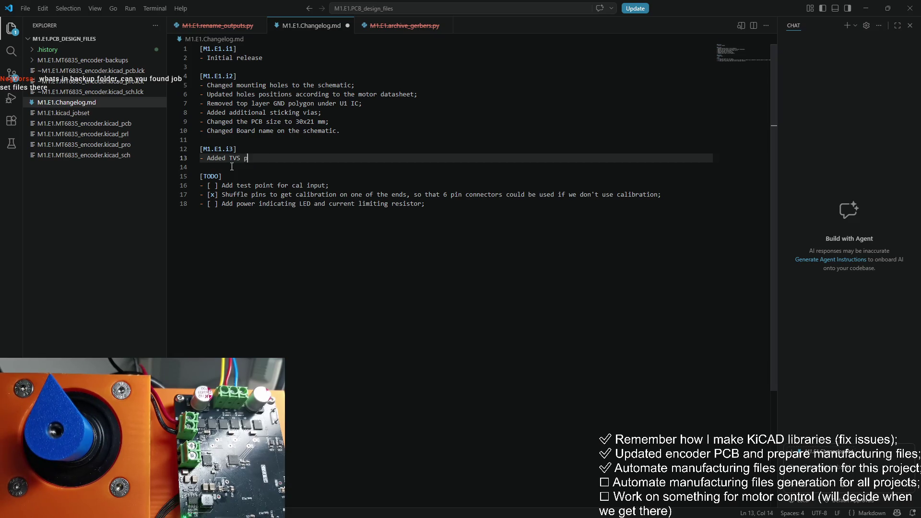
{"action": "type", "text": "rotection for "}
{"action": "type", "text": "MOSI<"}
{"action": "key", "text": "BackSpace"}
{"action": "type", "text": ", MISO"}
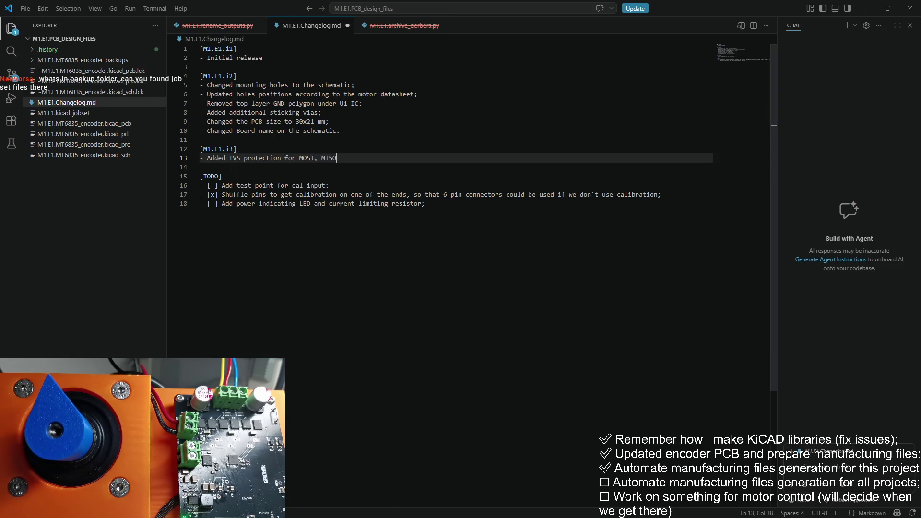
{"action": "type", "text": ", SCL"}
{"action": "type", "text": ";"}
{"action": "key", "text": "Return"}
Add bullets for line resistors, file automation, and strong pull-ups on MISO and CS
{"action": "type", "text": "- "}
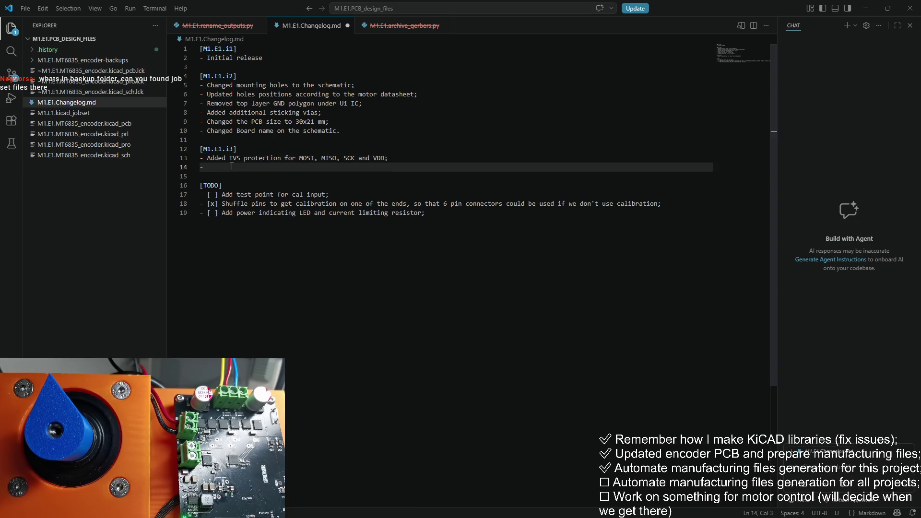
{"action": "type", "text": "Added line "}
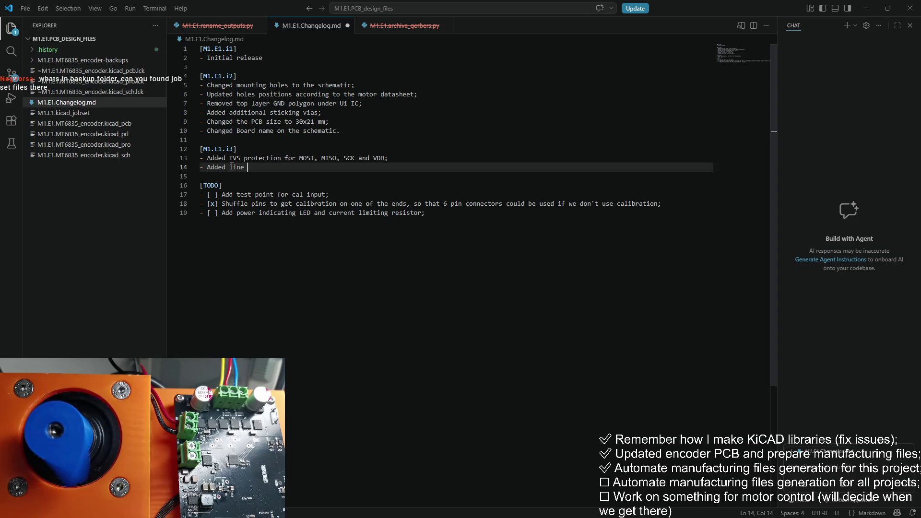
{"action": "type", "text": "resistors for MOSI, MI"}
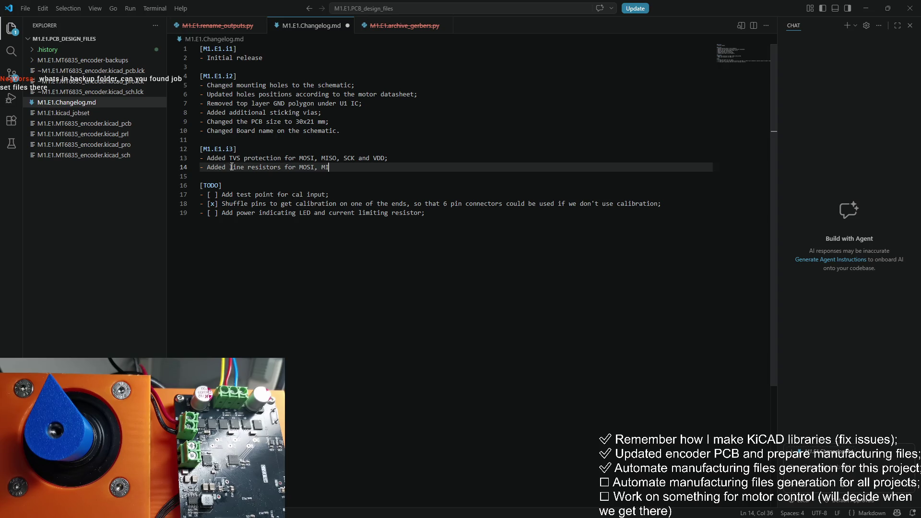
{"action": "type", "text": "SCK, C"}
{"action": "type", "text": "and CS;"}
{"action": "key", "text": "Return"}
{"action": "type", "text": "- Added"}
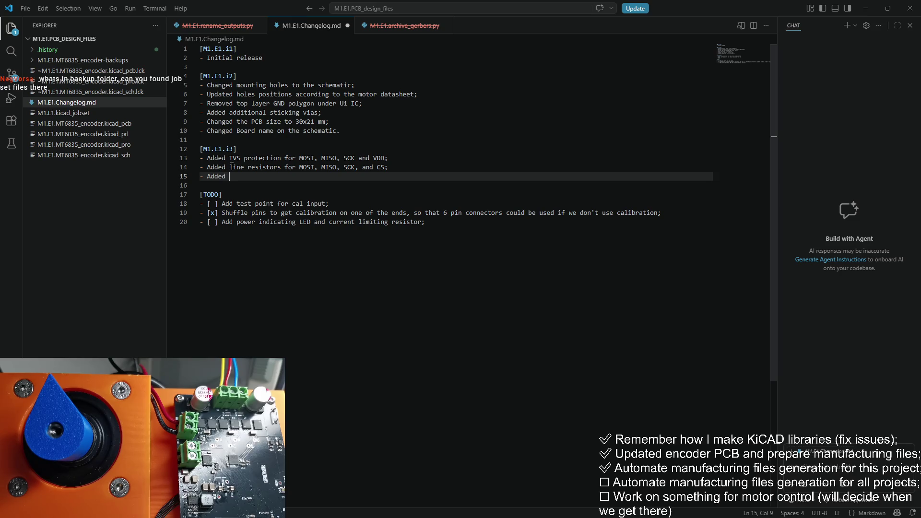
{"action": "type", "text": "fil"}
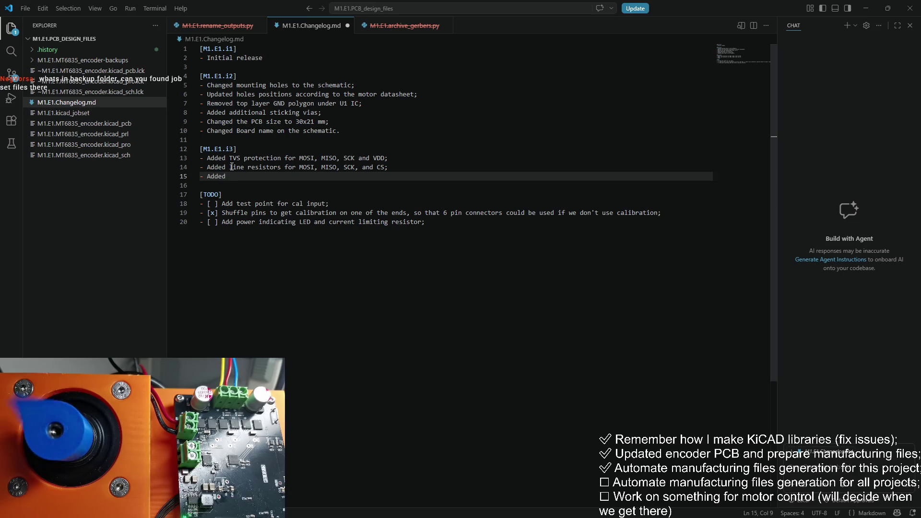
{"action": "type", "text": "es generation automation"}
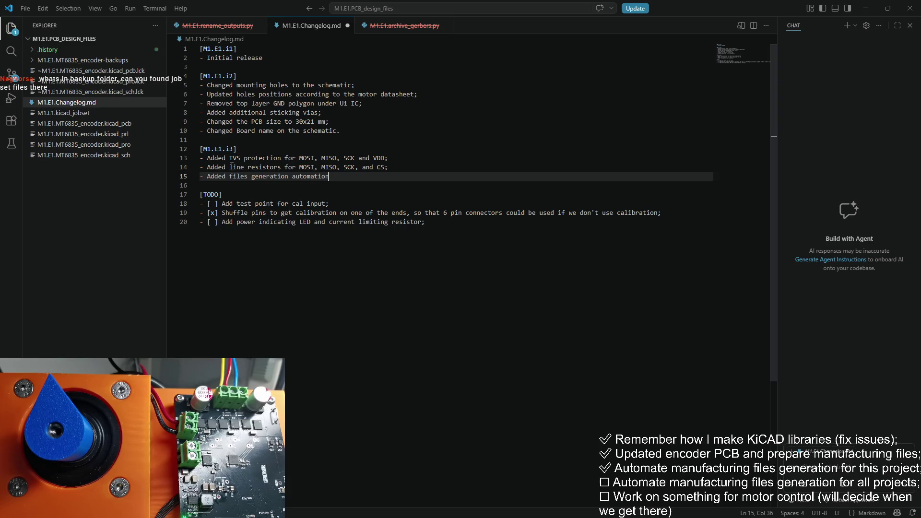
{"action": "type", "text": ";"}
{"action": "key", "text": "ctrl+Left"}
{"action": "key", "text": "ctrl+Left"}
{"action": "key", "text": "ctrl+Left"}
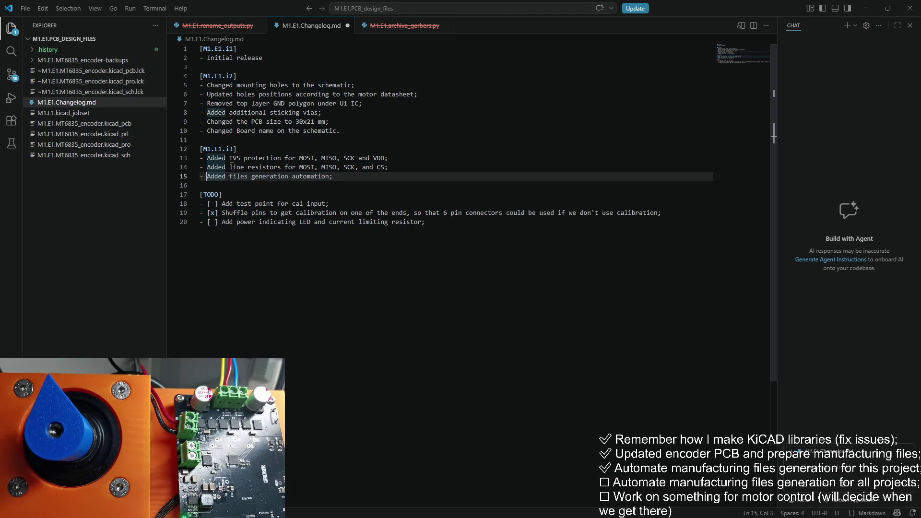
{"action": "key", "text": "Return"}
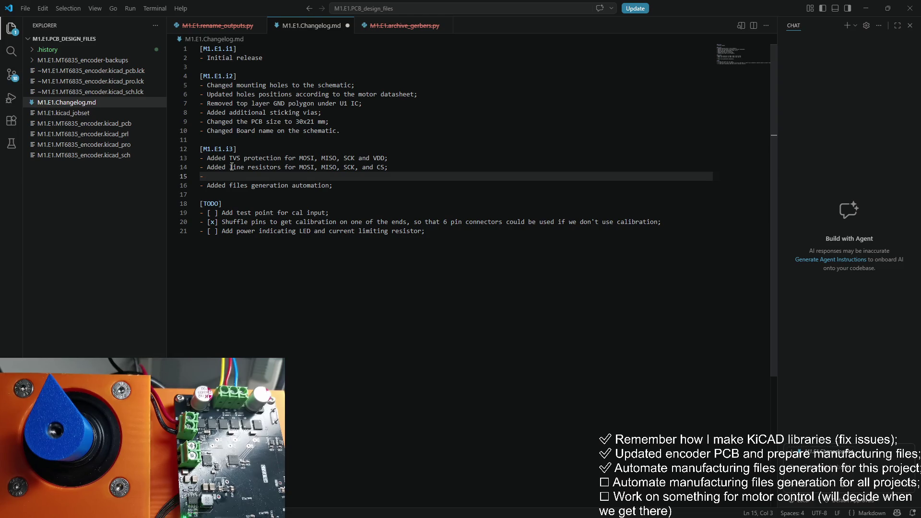
{"action": "type", "text": "Added stong pull up for"}
{"action": "type", "text": "MISO"}
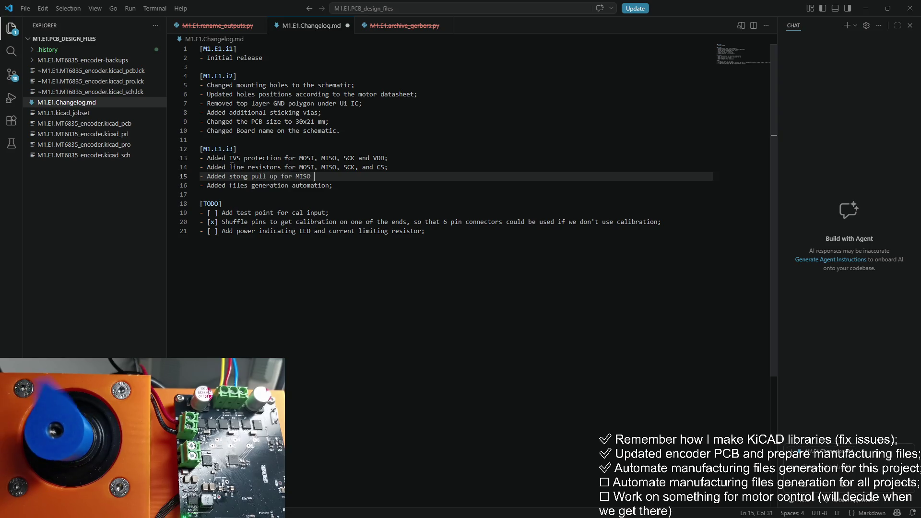
{"action": "type", "text": " and CS;"}
{"action": "key", "text": "Return"}
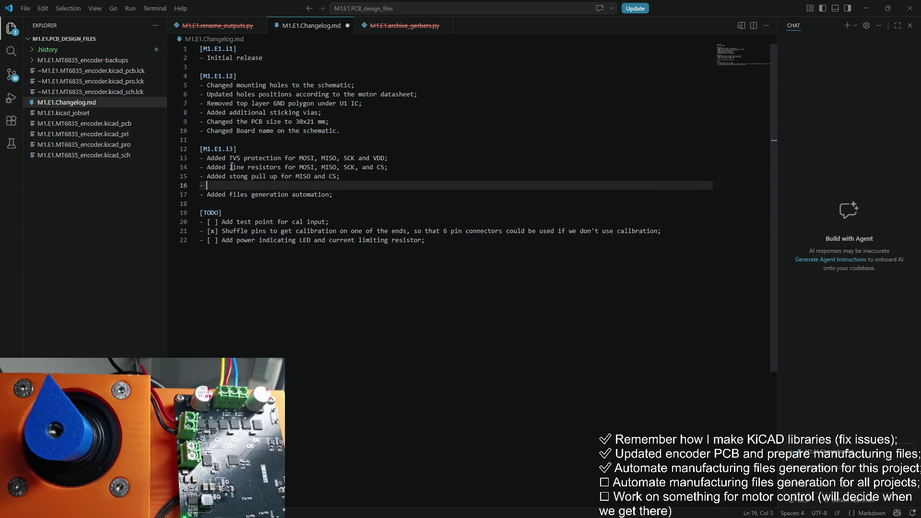
Move the empty bullet below the automation entry and write the connector pinout entry
{"action": "key", "text": "alt+Up"}
{"action": "key", "text": "alt+Down"}
{"action": "key", "text": "alt+Down"}
{"action": "type", "text": "Changed the pinout fo"}
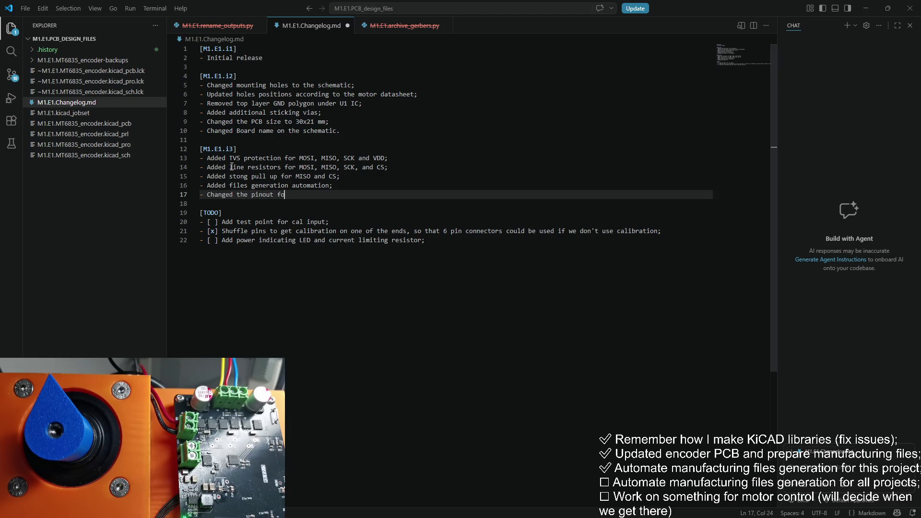
{"action": "key", "text": "BackSpace"}
{"action": "key", "text": "BackSpace"}
{"action": "type", "text": "of the conn"}
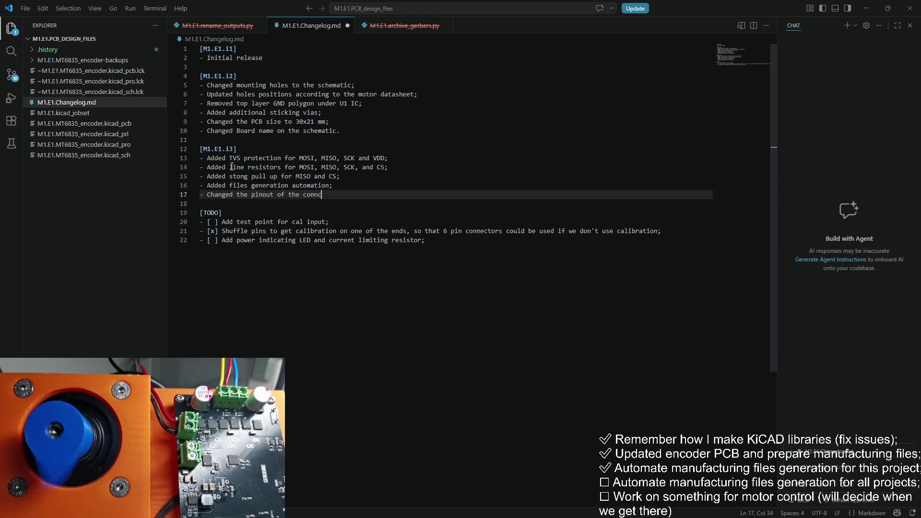
{"action": "key", "text": "BackSpace"}
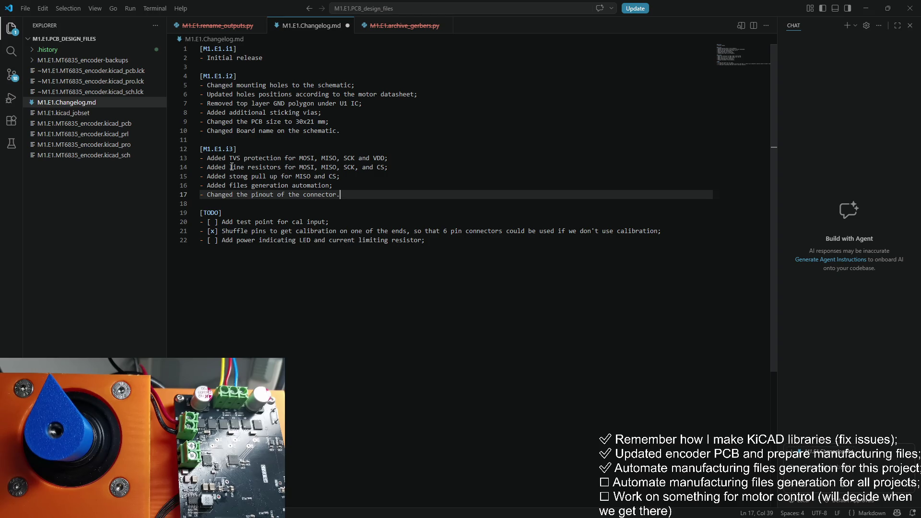
{"action": "left_click_drag", "start_coordinate": [430, 240], "coordinate": [187, 238]}
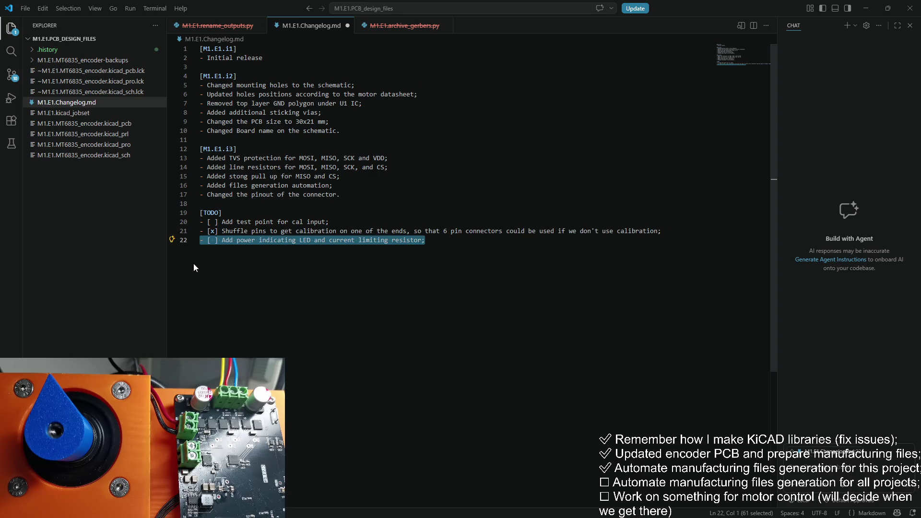
Restore the accidentally deleted power LED TODO item, then delete the completed '[x] Shuffle pins' line
{"action": "key", "text": "BackSpace"}
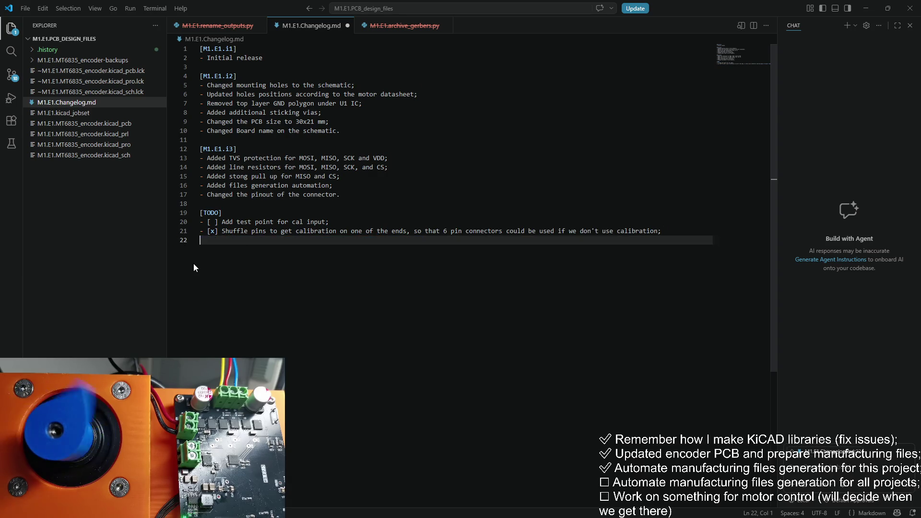
{"action": "key", "text": "ctrl+z"}
{"action": "left_click", "coordinate": [274, 256]}
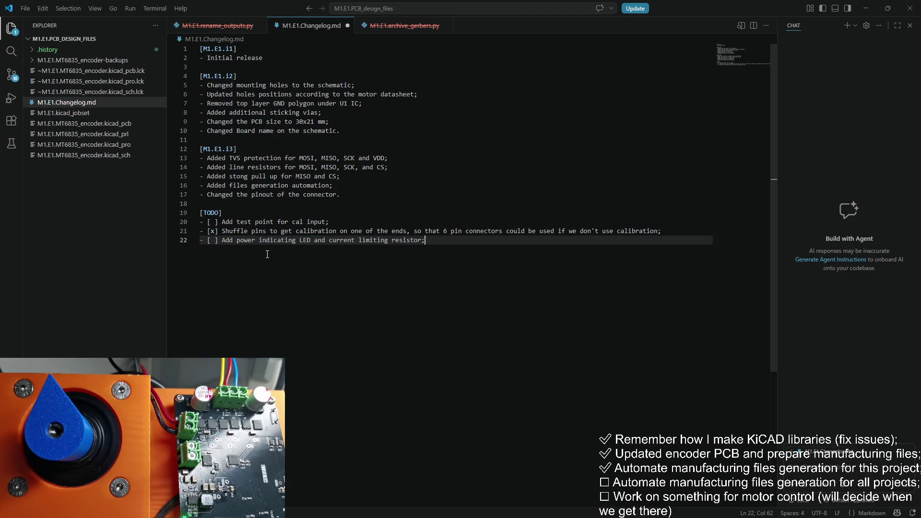
{"action": "key", "text": "ctrl+z"}
{"action": "left_click", "coordinate": [455, 245]}
{"action": "key", "text": "ctrl+y"}
{"action": "left_click_drag", "start_coordinate": [439, 242], "coordinate": [159, 249]}
{"action": "key", "text": "ctrl+c"}
{"action": "key", "text": "Delete"}
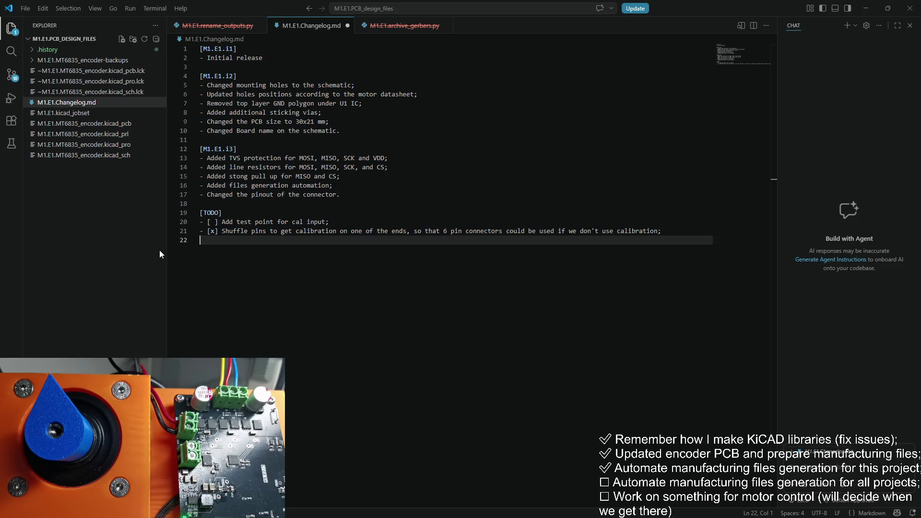
{"action": "key", "text": "ctrl+v"}
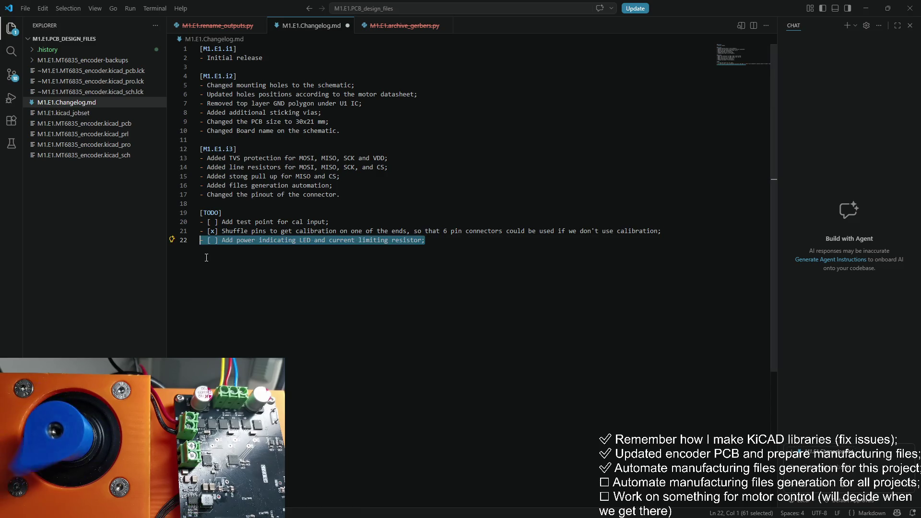
{"action": "left_click", "coordinate": [416, 241]}
{"action": "left_click_drag", "start_coordinate": [425, 241], "coordinate": [281, 241]}
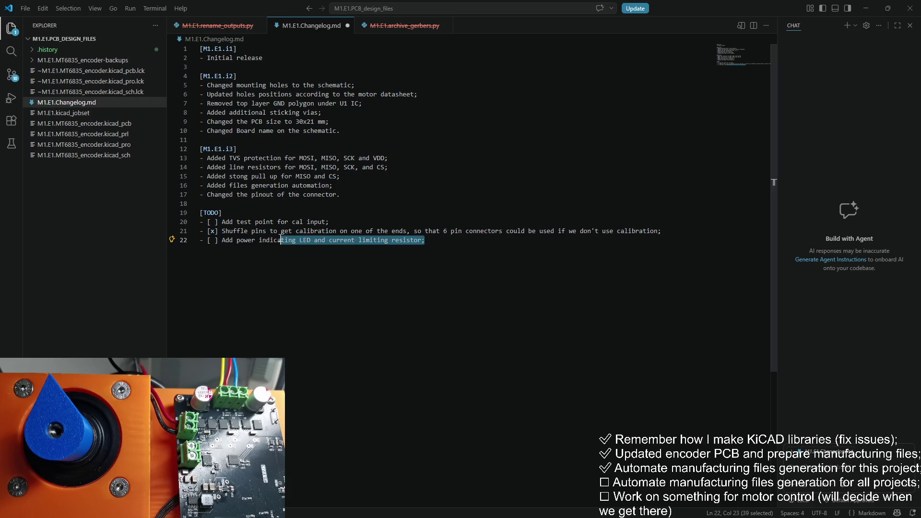
{"action": "left_click_drag", "start_coordinate": [200, 241], "coordinate": [176, 232]}
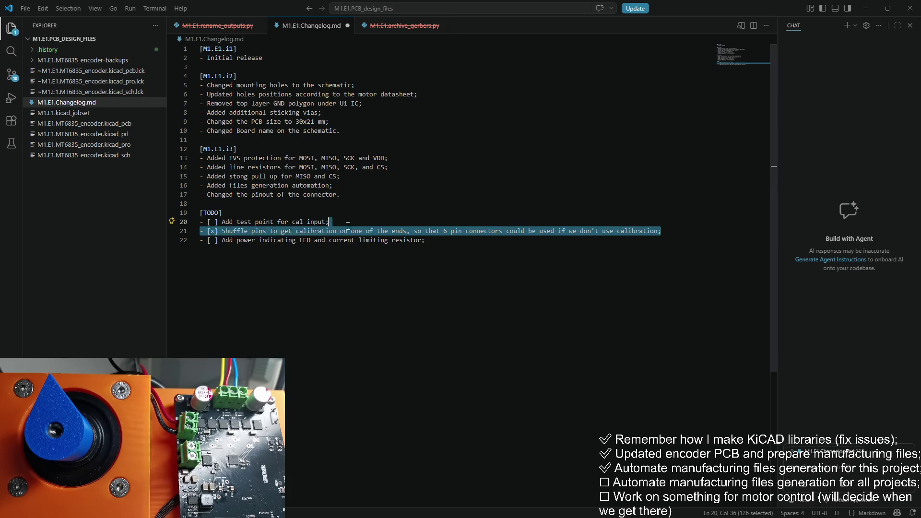
{"action": "key", "text": "BackSpace"}
{"action": "key", "text": "BackSpace"}
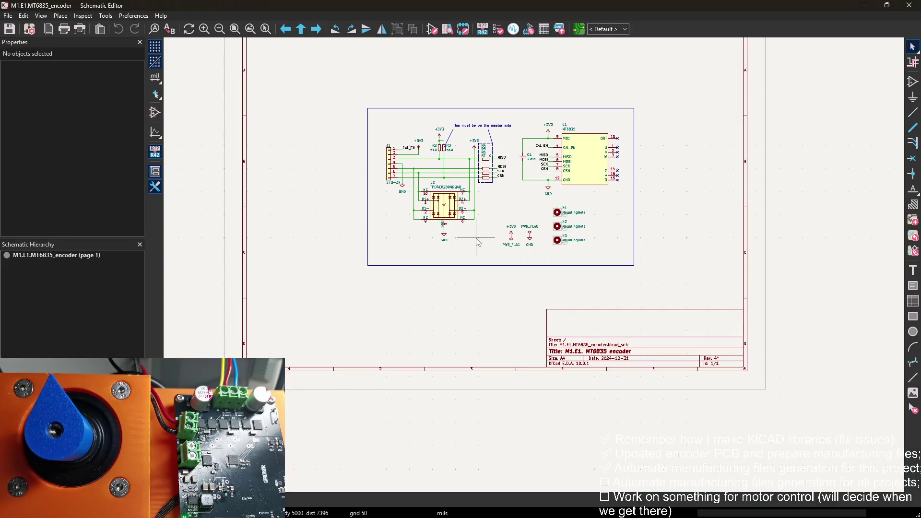
Place TestPoint symbol TP1 beside J1's CAL_EN line and wire its pin to it
{"action": "key", "text": "a"}
{"action": "left_click", "coordinate": [117, 65]}
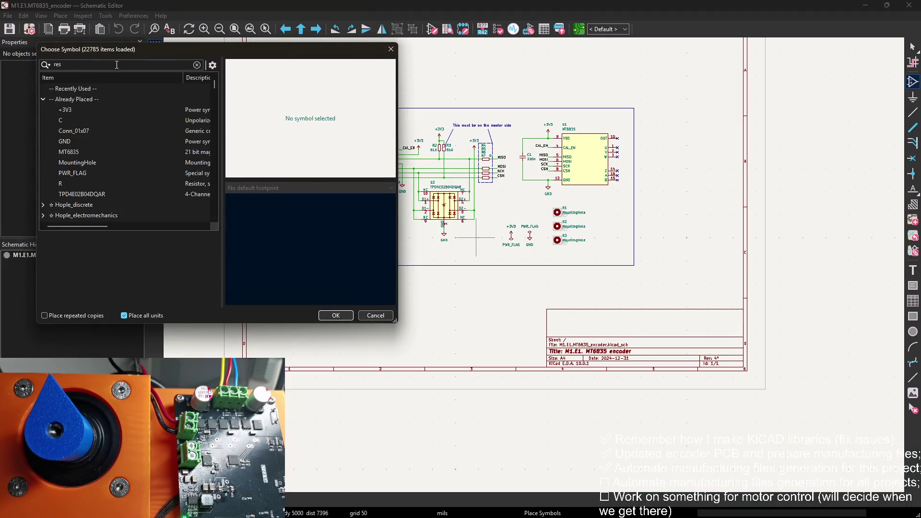
{"action": "type", "text": "test"}
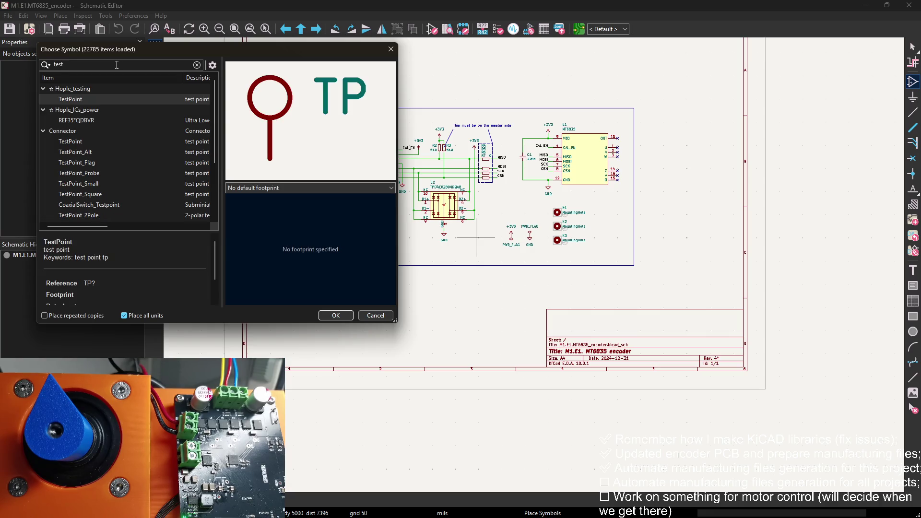
{"action": "double_click", "coordinate": [124, 102]}
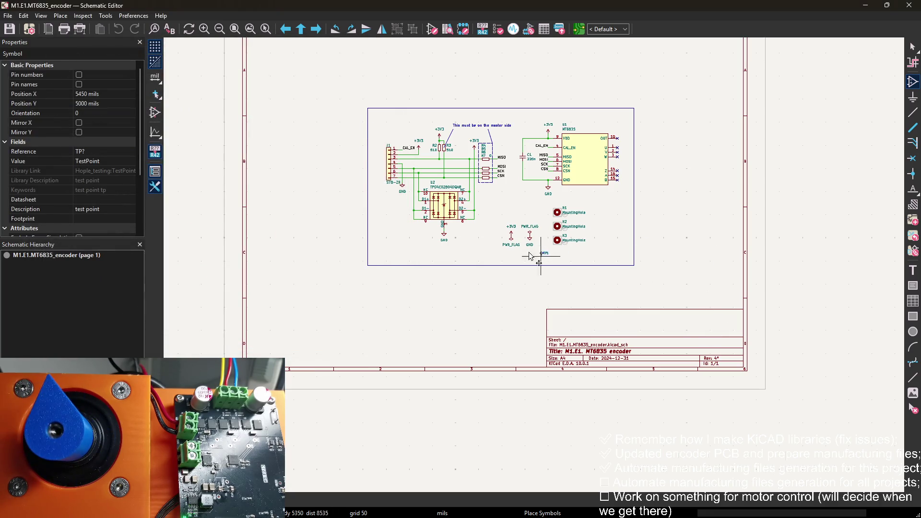
{"action": "scroll", "coordinate": [470, 244], "scroll_direction": "up", "scroll_amount": 3}
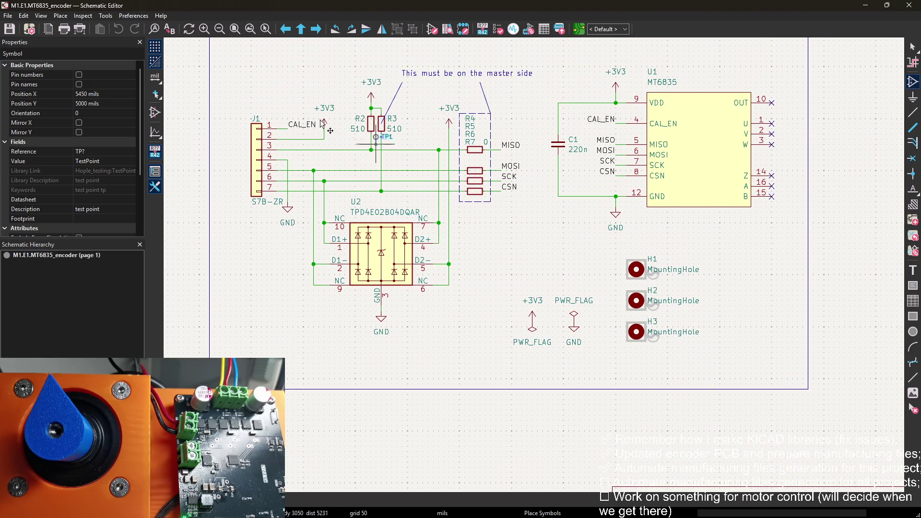
{"action": "scroll", "coordinate": [298, 109], "scroll_direction": "up", "scroll_amount": 3}
{"action": "left_click", "coordinate": [500, 277]}
{"action": "key", "text": "Escape"}
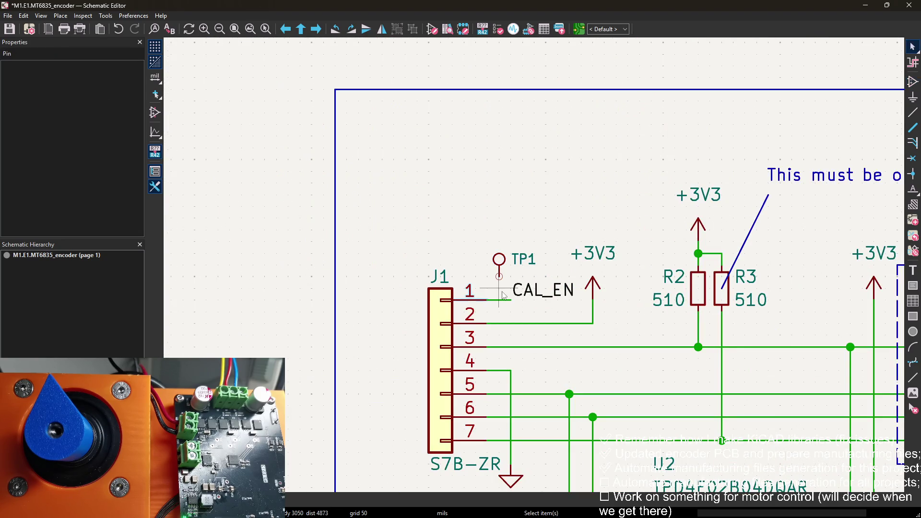
{"action": "double_click", "coordinate": [499, 277]}
{"action": "key", "text": "Escape"}
{"action": "key", "text": "w"}
{"action": "left_click", "coordinate": [499, 300]}
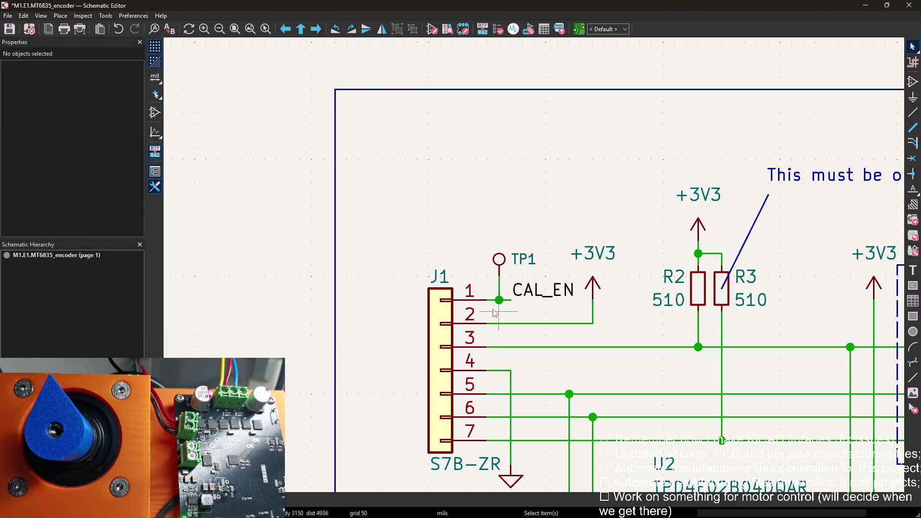
Browse TP1's footprint library filtered by 'tes' and compare the test point footprints
{"action": "double_click", "coordinate": [496, 268]}
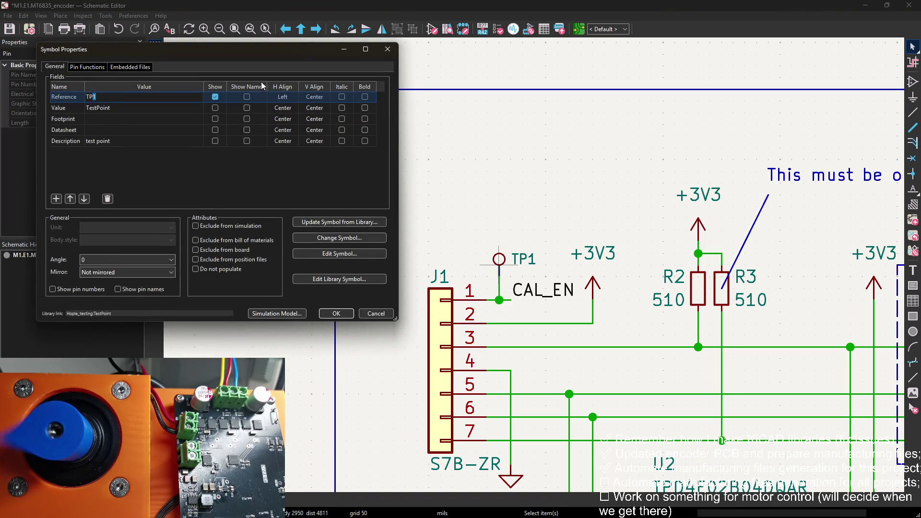
{"action": "left_click", "coordinate": [404, 142]}
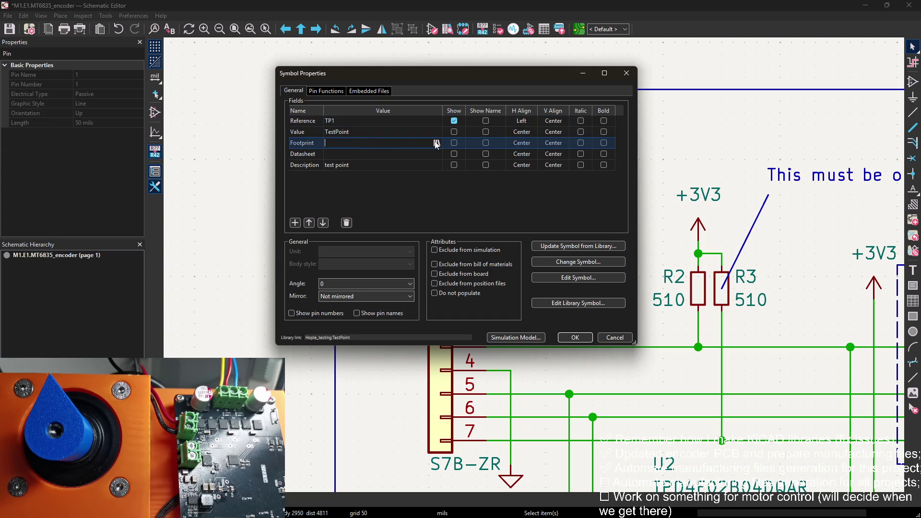
{"action": "left_click", "coordinate": [437, 143]}
{"action": "type", "text": "te"}
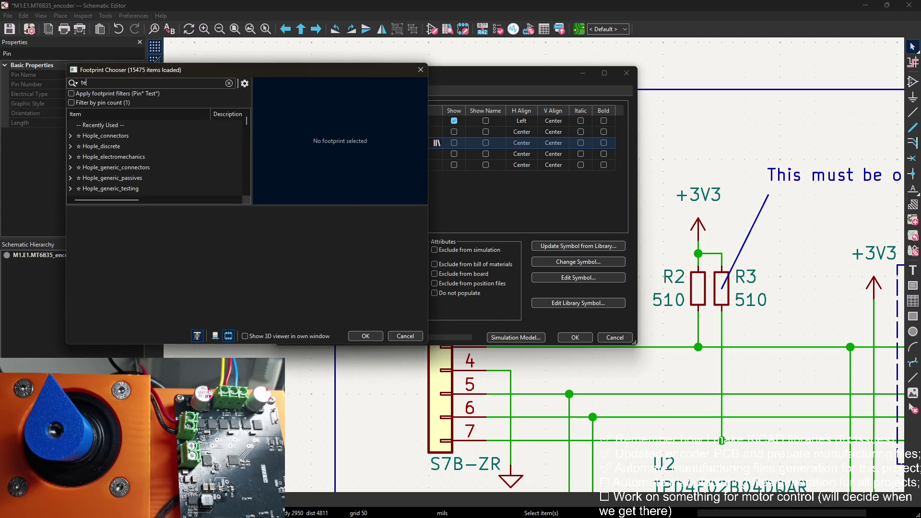
{"action": "type", "text": "s"}
{"action": "left_click", "coordinate": [163, 137]}
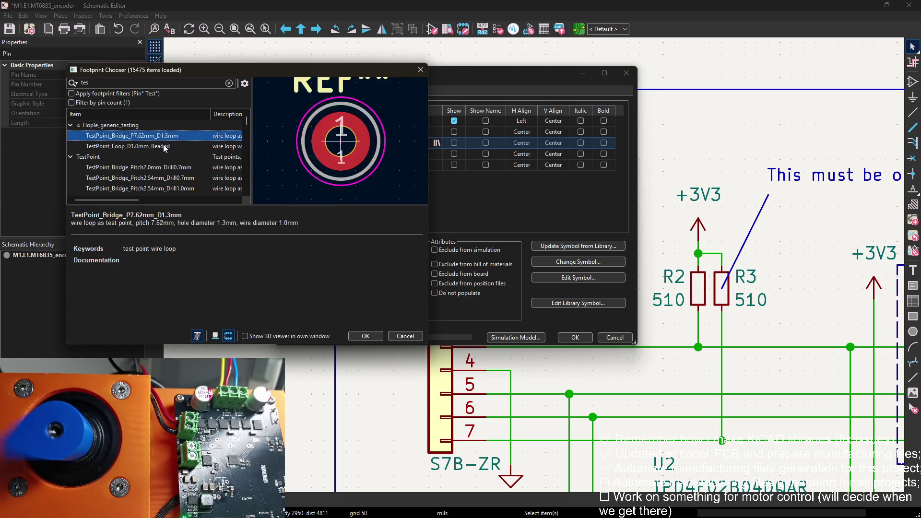
{"action": "left_click", "coordinate": [163, 145]}
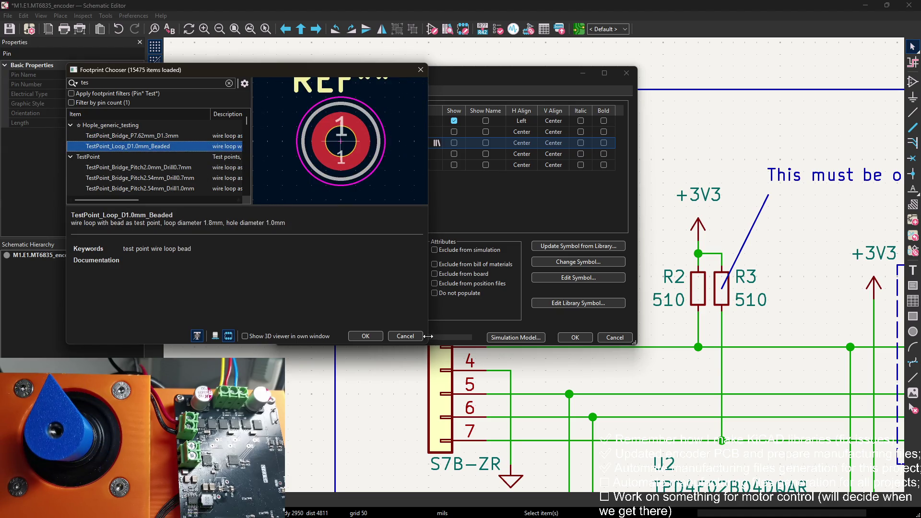
{"action": "left_click_drag", "start_coordinate": [425, 344], "coordinate": [521, 481]}
{"action": "left_click", "coordinate": [160, 167]}
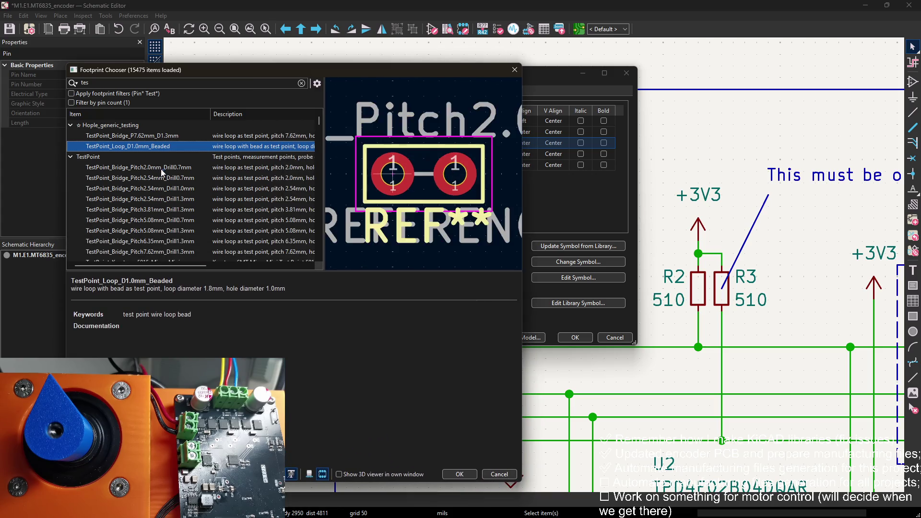
{"action": "left_click", "coordinate": [165, 188]}
{"action": "left_click", "coordinate": [151, 145]}
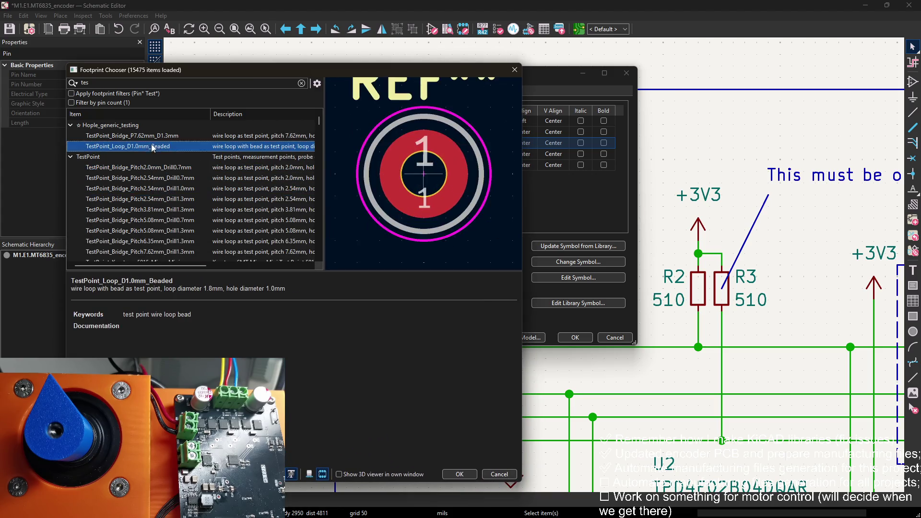
Assign footprint TestPoint:TestPoint_Pad_D1.0mm to TP1 and confirm its properties
{"action": "scroll", "coordinate": [169, 193], "scroll_direction": "down", "scroll_amount": 4}
{"action": "left_click", "coordinate": [166, 198]}
{"action": "left_click", "coordinate": [159, 213]}
{"action": "scroll", "coordinate": [160, 217], "scroll_direction": "down", "scroll_amount": 6}
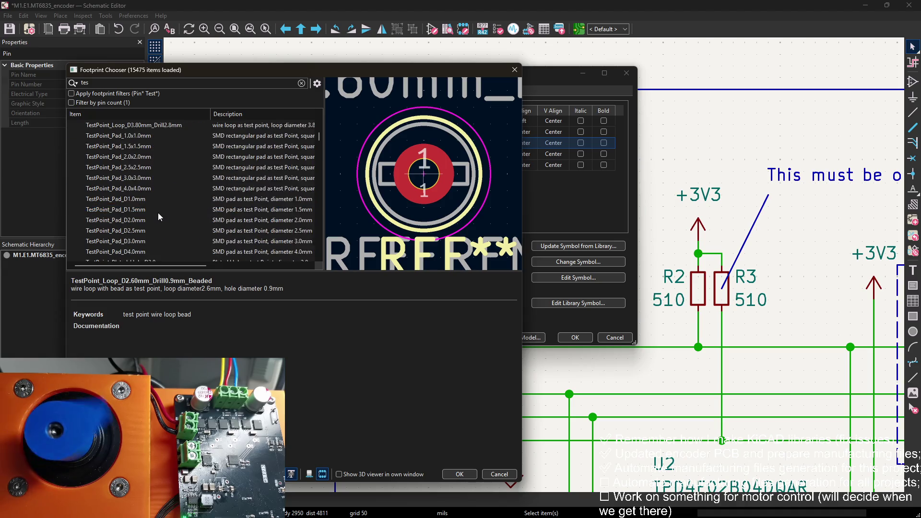
{"action": "left_click", "coordinate": [157, 211]}
{"action": "left_click", "coordinate": [144, 220]}
{"action": "left_click", "coordinate": [144, 167]}
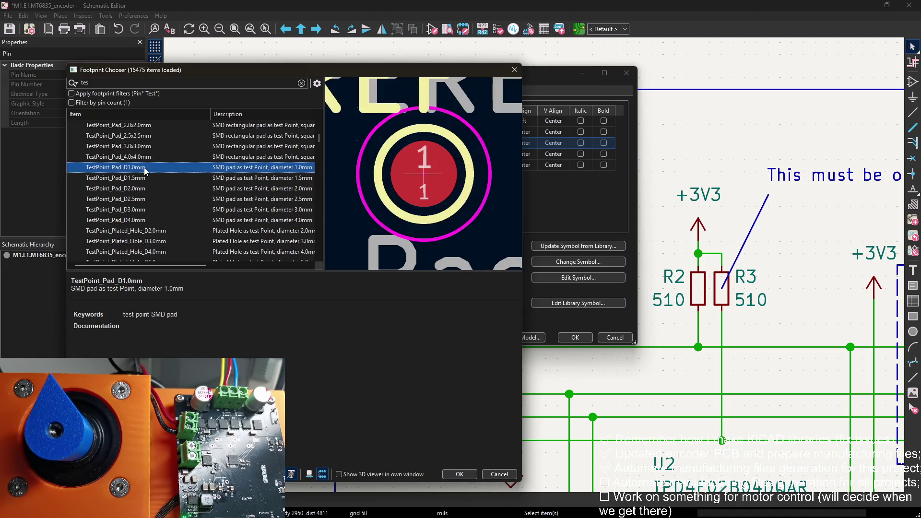
{"action": "scroll", "coordinate": [154, 167], "scroll_direction": "up", "scroll_amount": 1}
{"action": "double_click", "coordinate": [156, 198]}
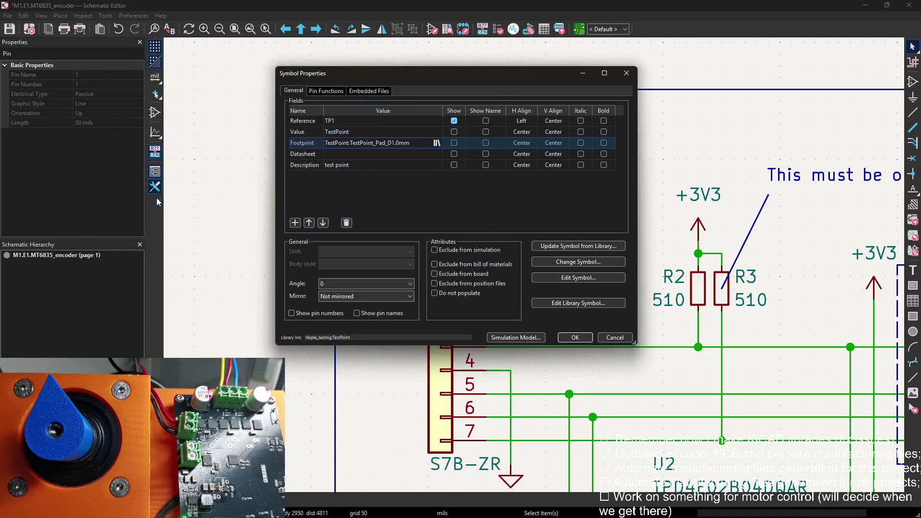
{"action": "left_click", "coordinate": [575, 338]}
{"action": "left_click", "coordinate": [578, 144]}
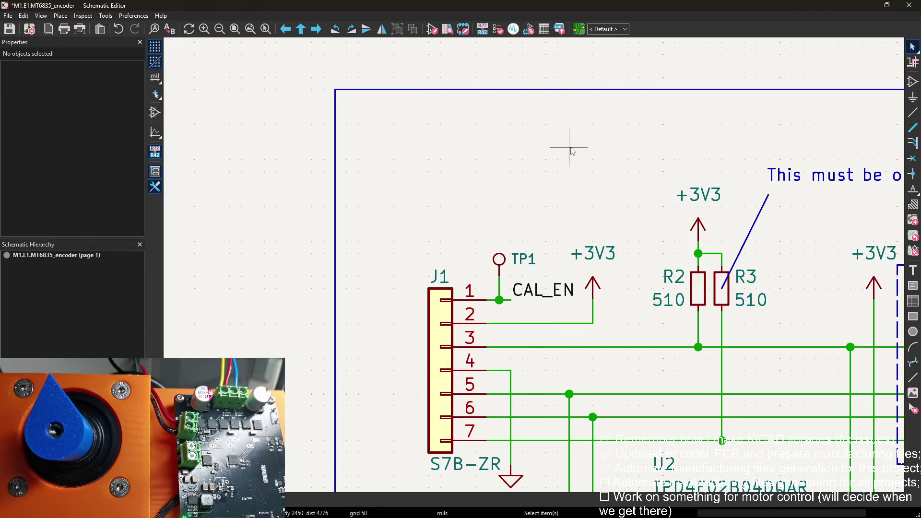
Update the PCB from the schematic and place TP1 left of the connector
{"action": "left_click", "coordinate": [578, 29]}
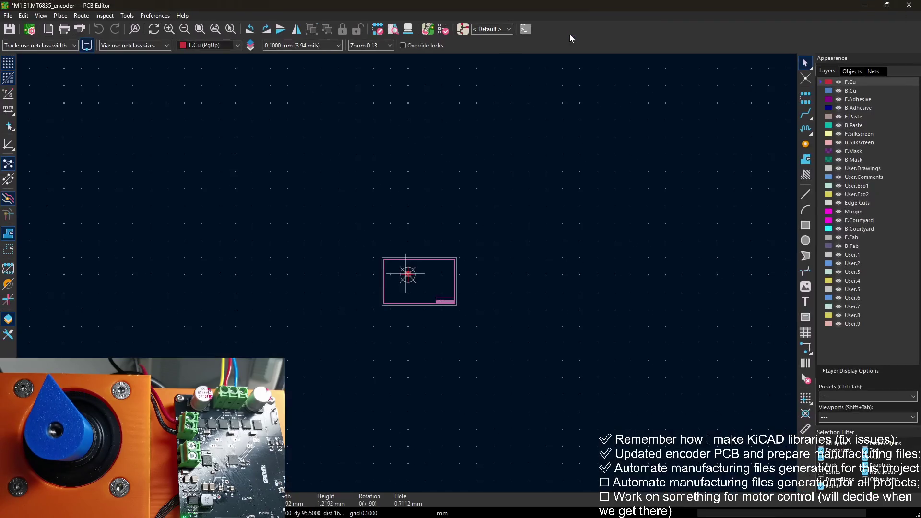
{"action": "scroll", "coordinate": [405, 280], "scroll_direction": "up", "scroll_amount": 10}
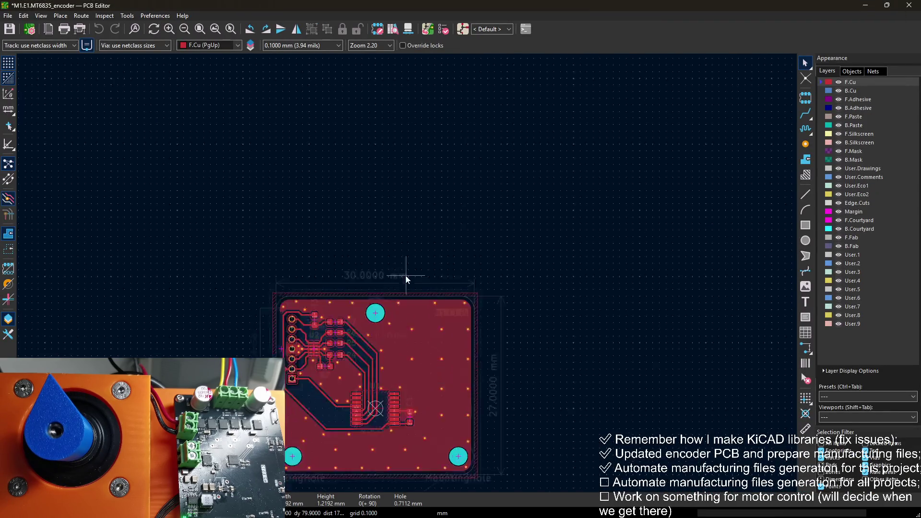
{"action": "left_click", "coordinate": [290, 332]}
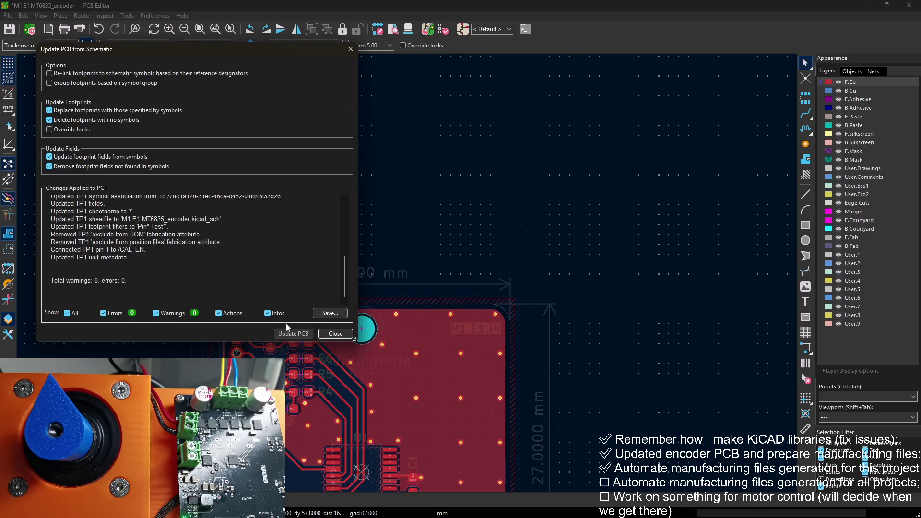
{"action": "left_click", "coordinate": [335, 334]}
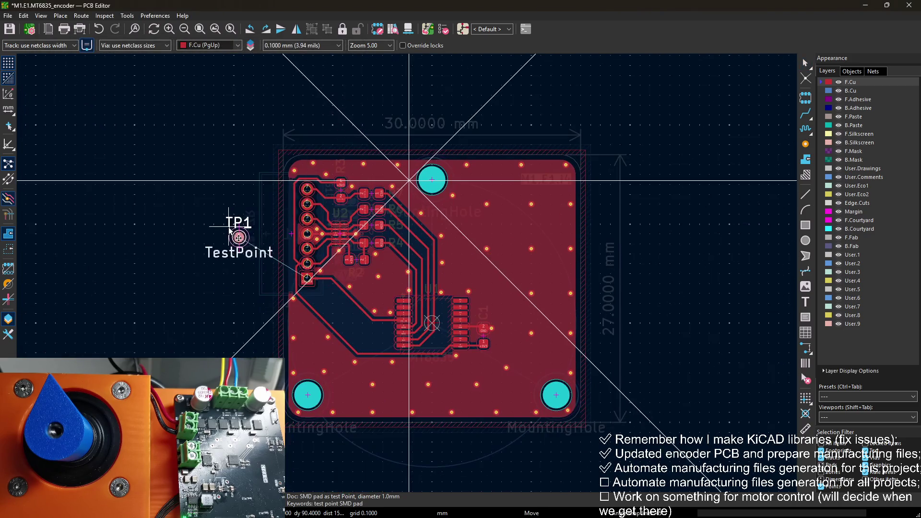
{"action": "scroll", "coordinate": [423, 286], "scroll_direction": "up", "scroll_amount": 7}
{"action": "scroll", "coordinate": [422, 286], "scroll_direction": "down", "scroll_amount": 3}
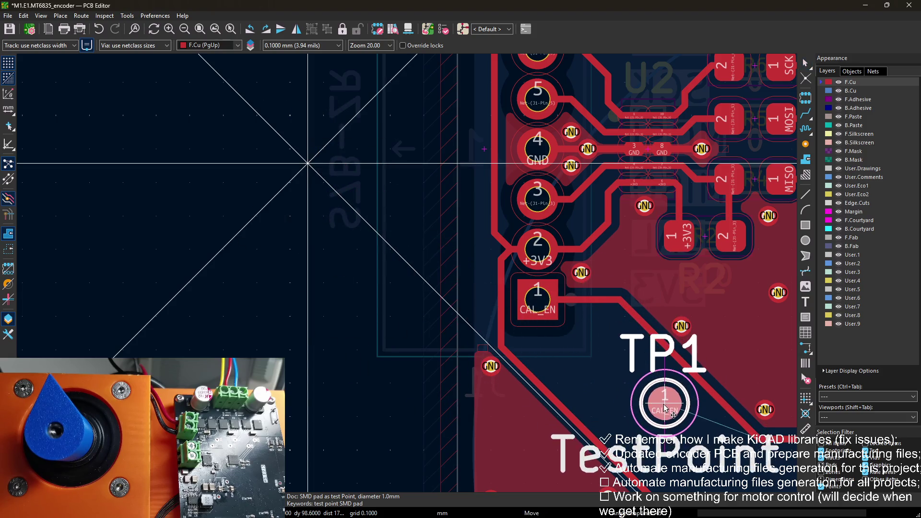
{"action": "left_click", "coordinate": [667, 403]}
{"action": "mouse_move", "coordinate": [666, 403]}
{"action": "middle_mouse_down"}
{"action": "mouse_move", "coordinate": [424, 205]}
{"action": "mouse_move", "coordinate": [381, 190]}
{"action": "middle_mouse_up"}
Move TP1 next to the CAL_EN track
{"action": "key", "text": "m"}
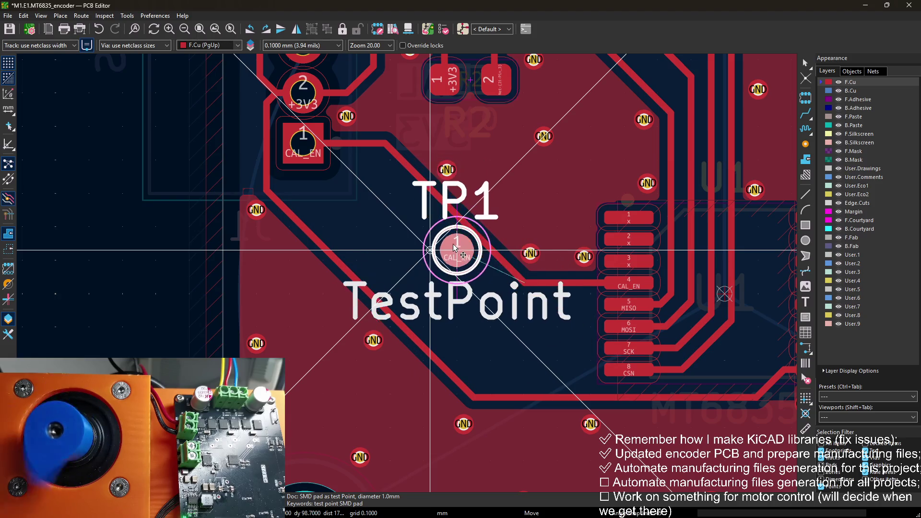
{"action": "left_click", "coordinate": [457, 250]}
{"action": "key", "text": "x"}
{"action": "key", "text": "Escape"}
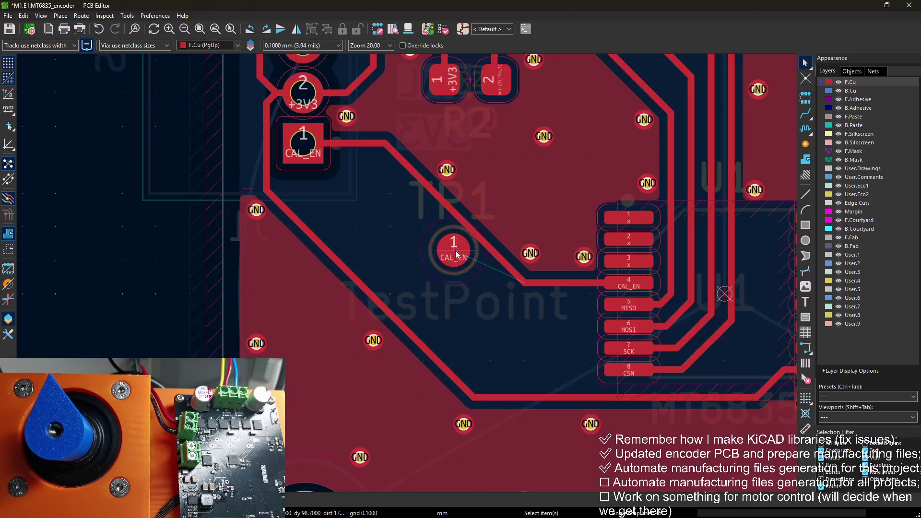
{"action": "double_click", "coordinate": [456, 249]}
{"action": "key", "text": "Escape"}
{"action": "scroll", "coordinate": [456, 249], "scroll_direction": "up", "scroll_amount": 3}
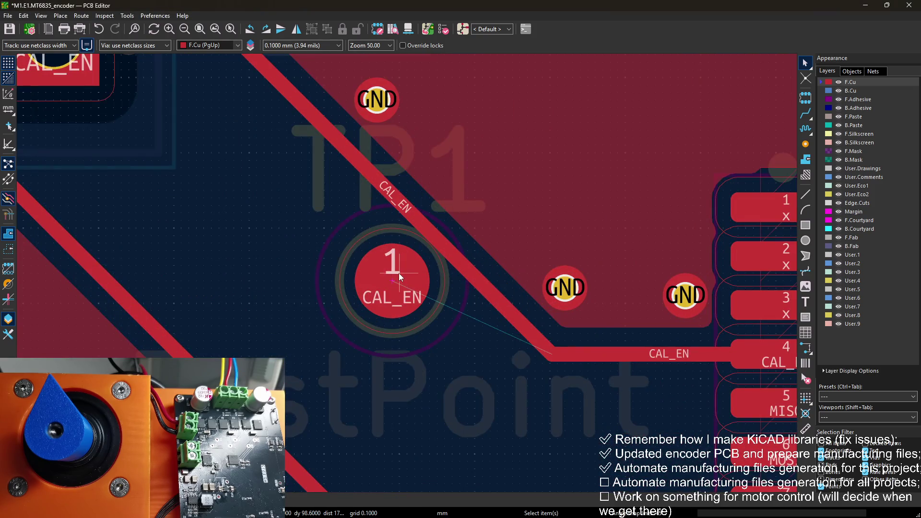
Route a track from TP1's pad to the CAL_EN track and save the board
{"action": "key", "text": "x"}
{"action": "left_click", "coordinate": [428, 236]}
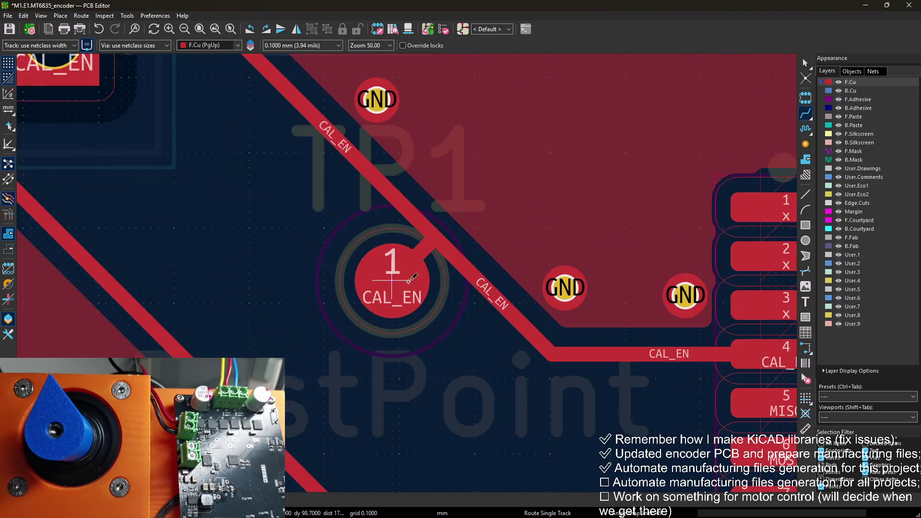
{"action": "key", "text": "Escape"}
{"action": "key", "text": "ctrl+s"}
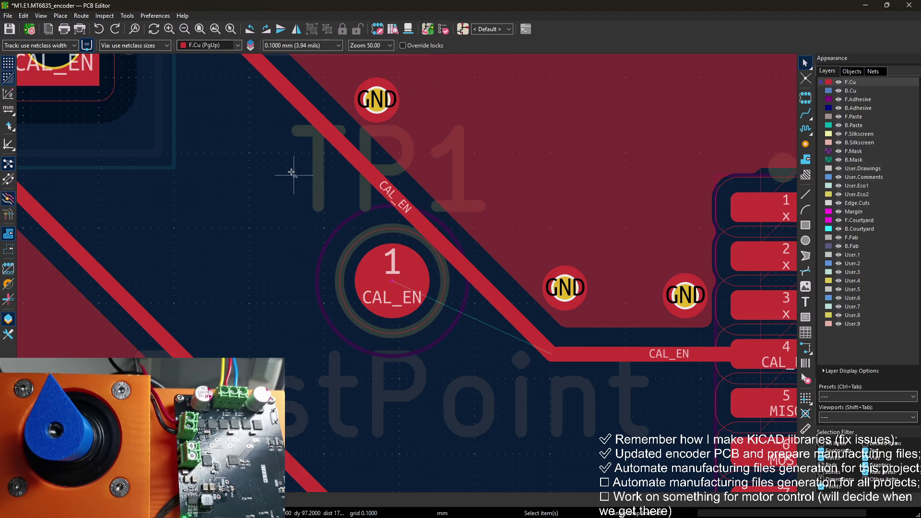
{"action": "key", "text": "b"}
{"action": "key", "text": "ctrl+s"}
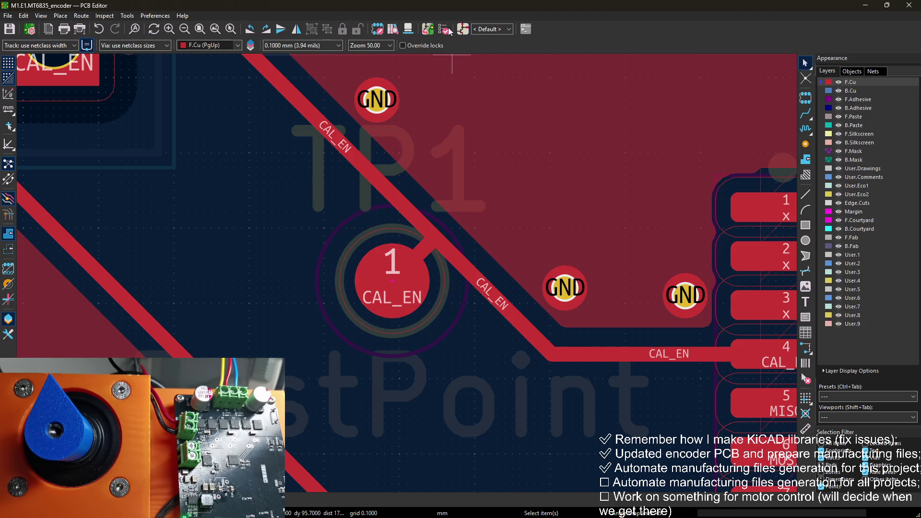
Inspect the board with TP1 in the 3D viewer
{"action": "left_click", "coordinate": [409, 32]}
{"action": "mouse_move", "coordinate": [475, 148]}
{"action": "left_mouse_down"}
{"action": "mouse_move", "coordinate": [482, 126]}
{"action": "mouse_move", "coordinate": [474, 139]}
{"action": "mouse_move", "coordinate": [504, 223]}
{"action": "left_mouse_up"}
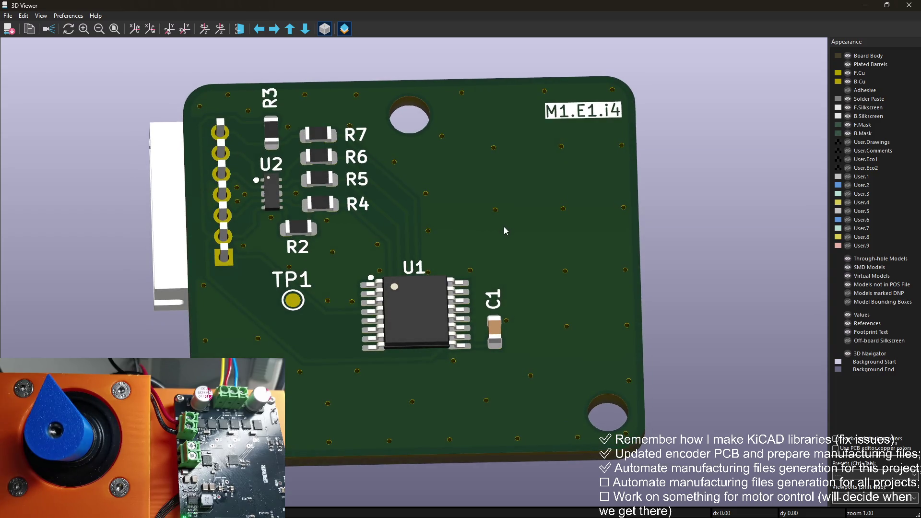
{"action": "left_click", "coordinate": [908, 6]}
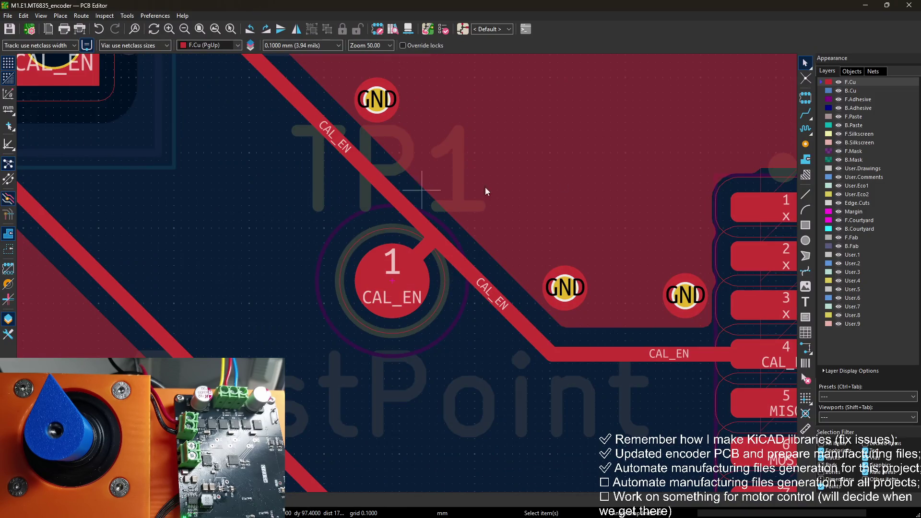
On F.Silkscreen, set the TP1 reference text width and height to 0.8 mm
{"action": "key", "text": "Down"}
{"action": "key", "text": "Down"}
{"action": "key", "text": "Down"}
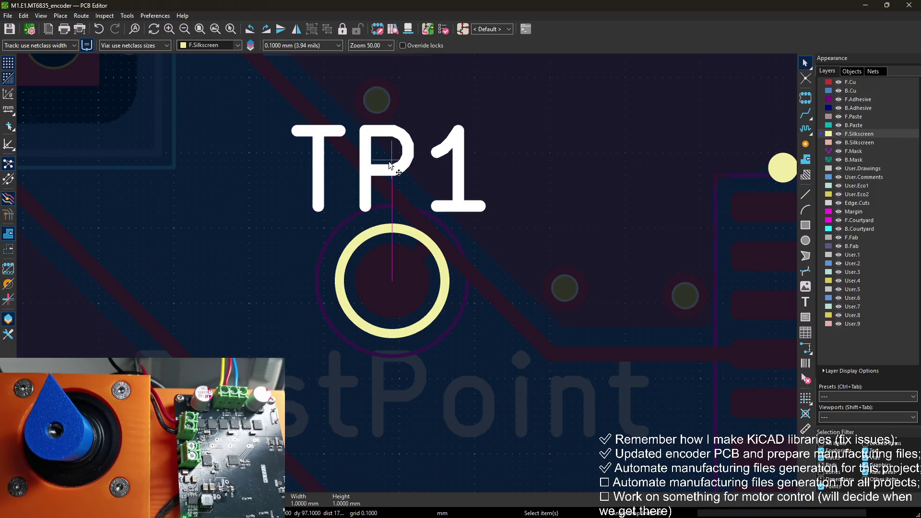
{"action": "double_click", "coordinate": [389, 165]}
{"action": "double_click", "coordinate": [338, 243]}
{"action": "type", "text": "0.8"}
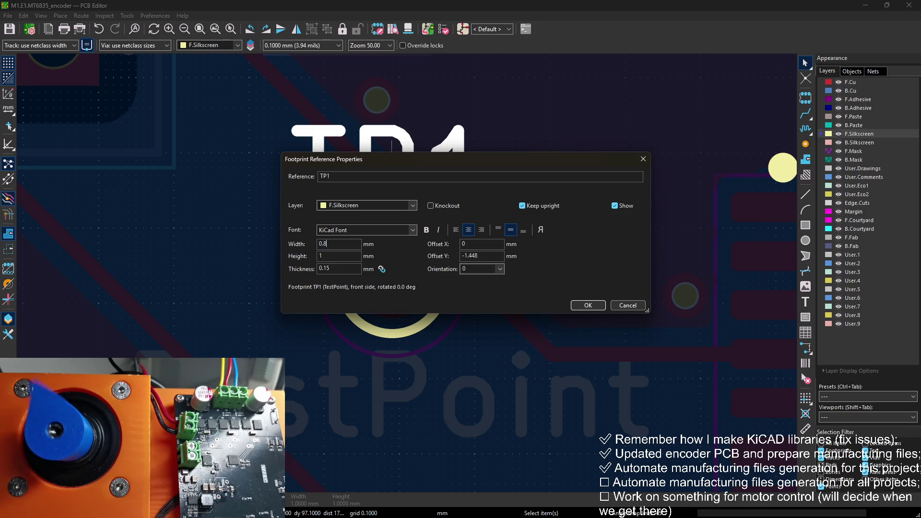
{"action": "left_click", "coordinate": [338, 256]}
{"action": "type", "text": "0.8"}
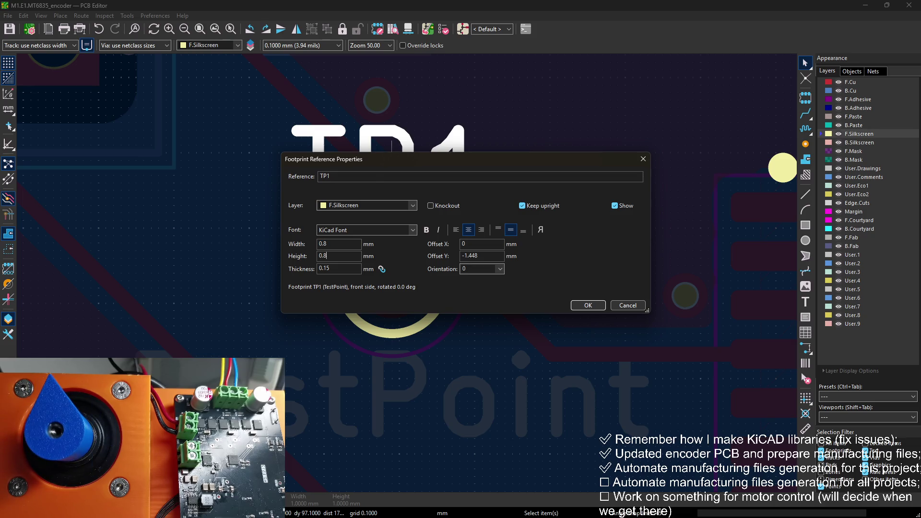
{"action": "key", "text": "Return"}
Reposition the TP1 label horizontally just left of the test-point pad
{"action": "key", "text": "m"}
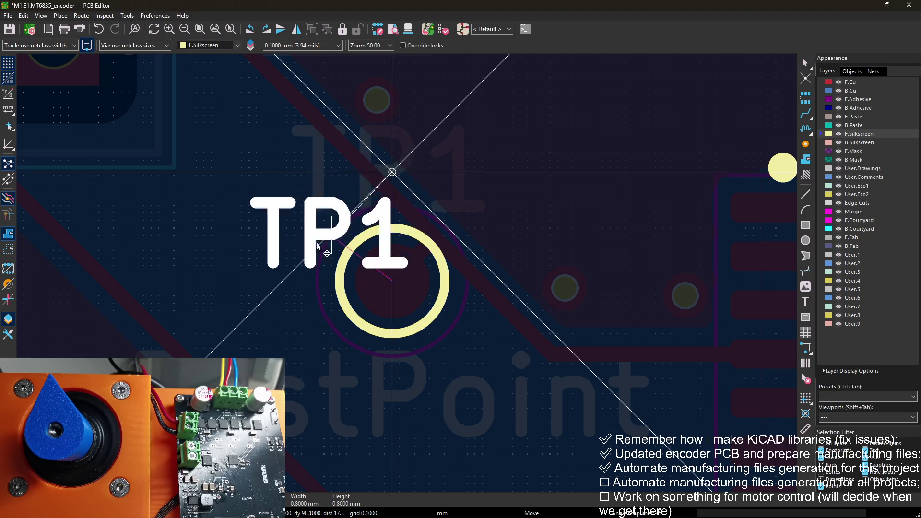
{"action": "left_click", "coordinate": [243, 295]}
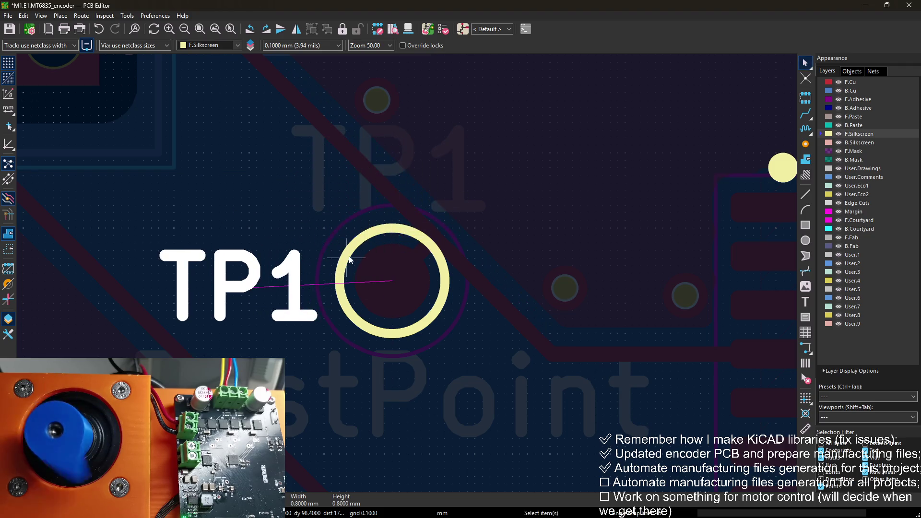
{"action": "double_click", "coordinate": [269, 282]}
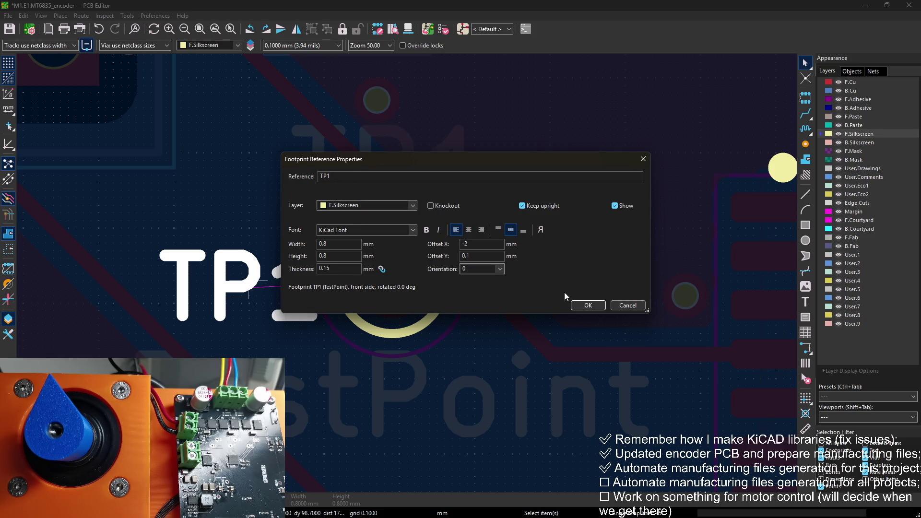
{"action": "left_click", "coordinate": [588, 305]}
{"action": "key", "text": "m"}
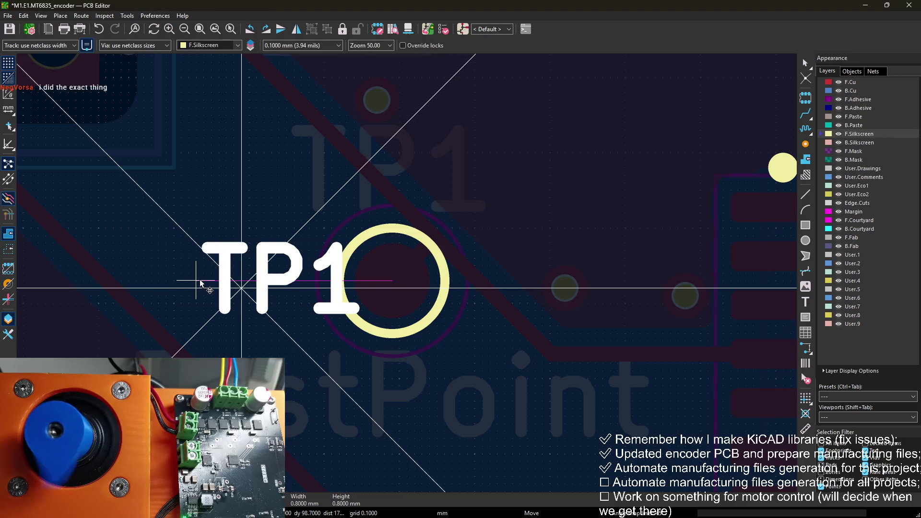
{"action": "left_click", "coordinate": [284, 285]}
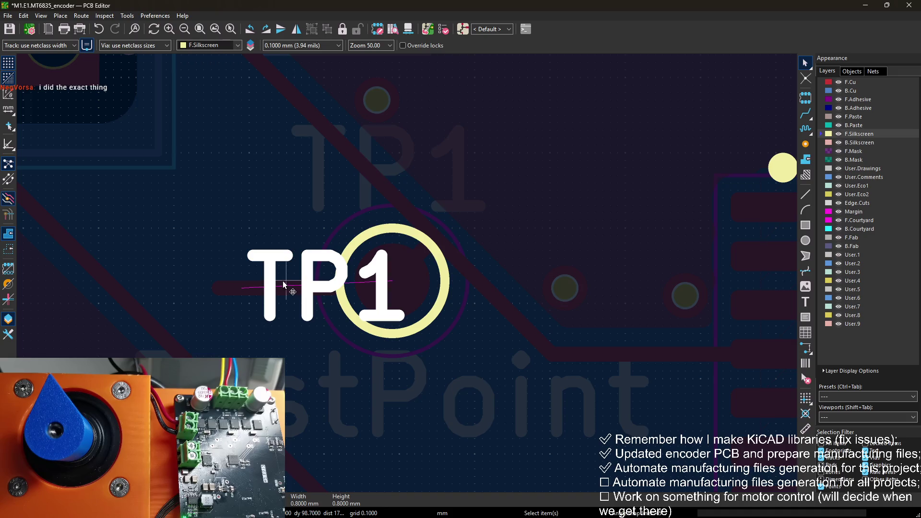
{"action": "key", "text": "m"}
{"action": "key", "text": "r"}
{"action": "key", "text": "r"}
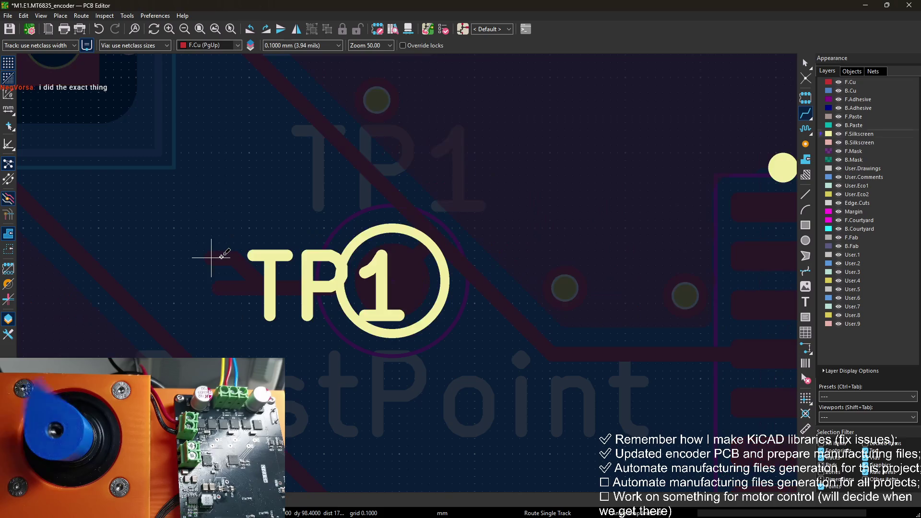
{"action": "left_click", "coordinate": [272, 268]}
Undo the accidental track and delete the leftover track stubs near TP1
{"action": "key", "text": "Page_Up"}
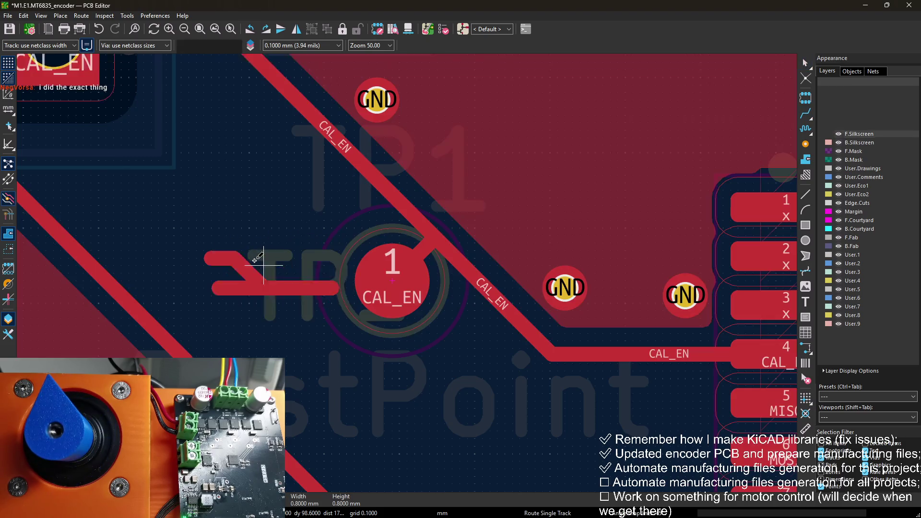
{"action": "key", "text": "x"}
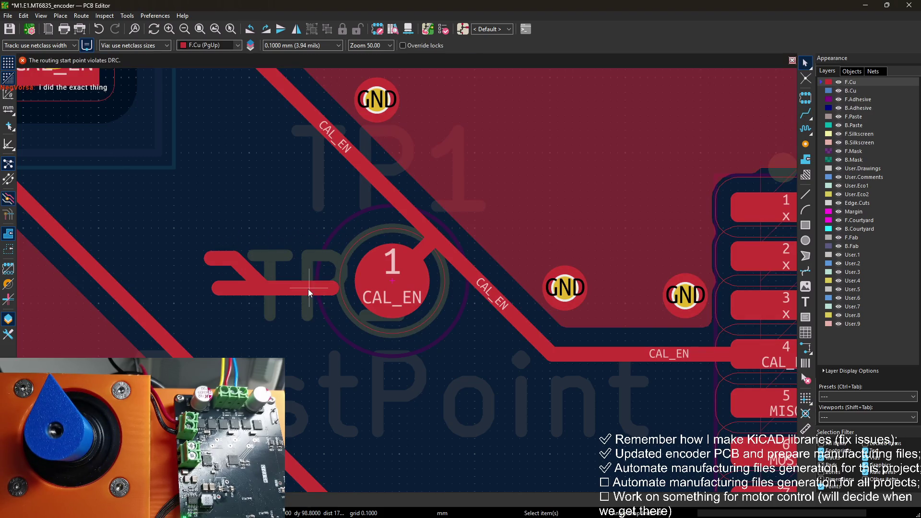
{"action": "key", "text": "ctrl+z"}
{"action": "left_click", "coordinate": [236, 290]}
{"action": "key", "text": "Delete"}
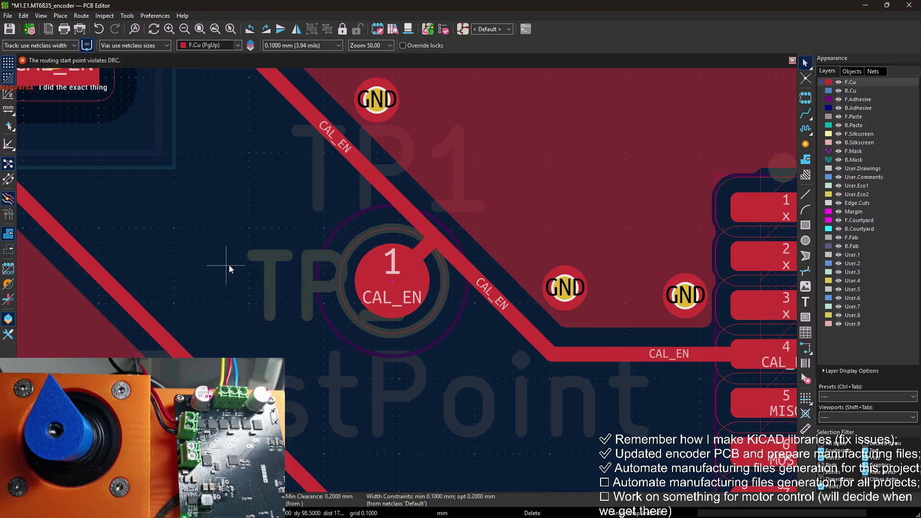
Move the TP1 silkscreen label to the right of the pad, then return to F.Cu
{"action": "left_click", "coordinate": [859, 134]}
{"action": "mouse_move", "coordinate": [252, 289]}
{"action": "left_mouse_down"}
{"action": "mouse_move", "coordinate": [195, 288]}
{"action": "mouse_move", "coordinate": [256, 289]}
{"action": "left_mouse_up"}
{"action": "left_click", "coordinate": [257, 290]}
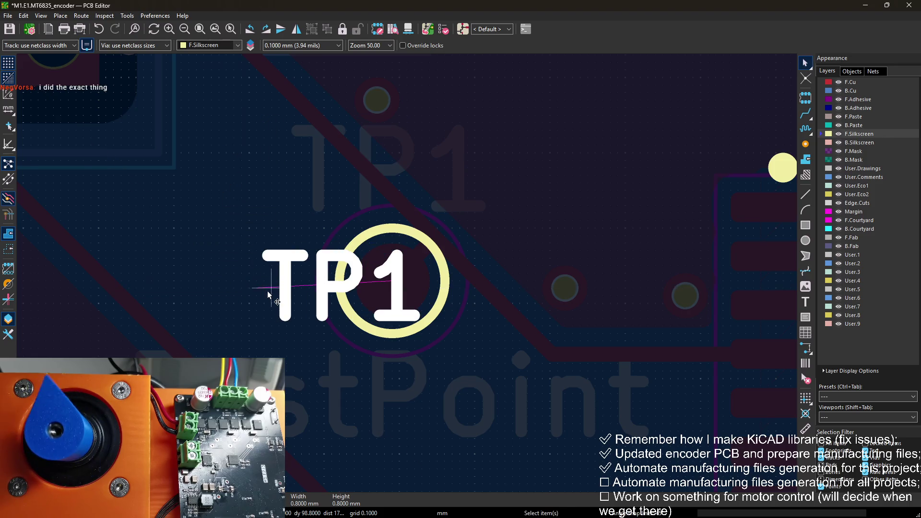
{"action": "key", "text": "x"}
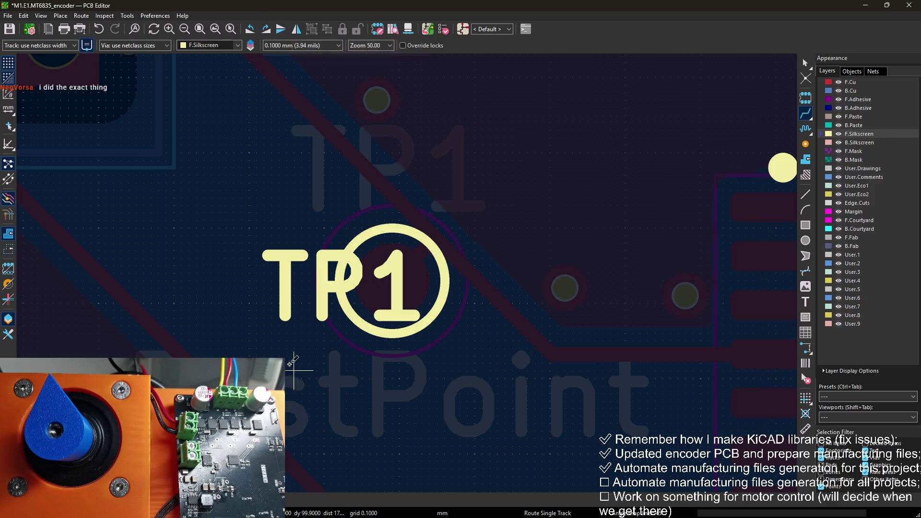
{"action": "key", "text": "Escape"}
{"action": "left_click", "coordinate": [285, 279]}
{"action": "left_click_drag", "start_coordinate": [285, 279], "coordinate": [226, 281]}
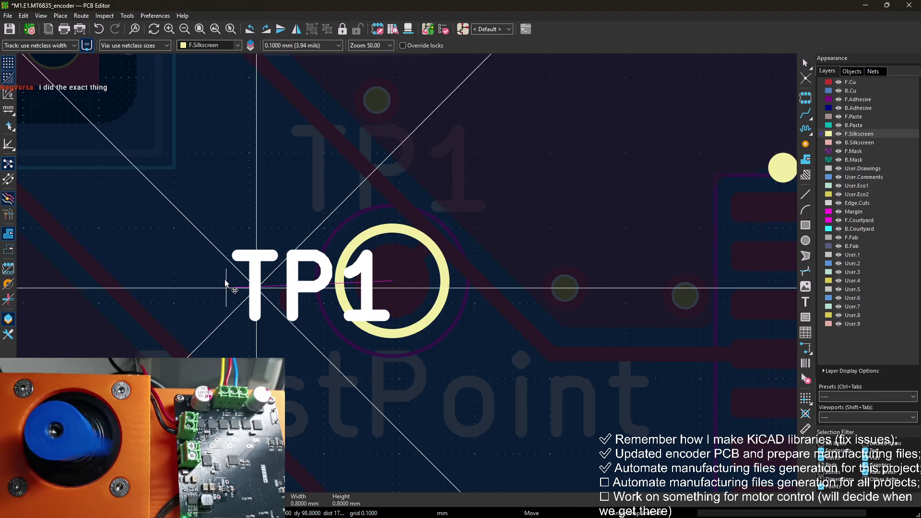
{"action": "right_click", "coordinate": [259, 287]}
{"action": "left_click", "coordinate": [310, 29]}
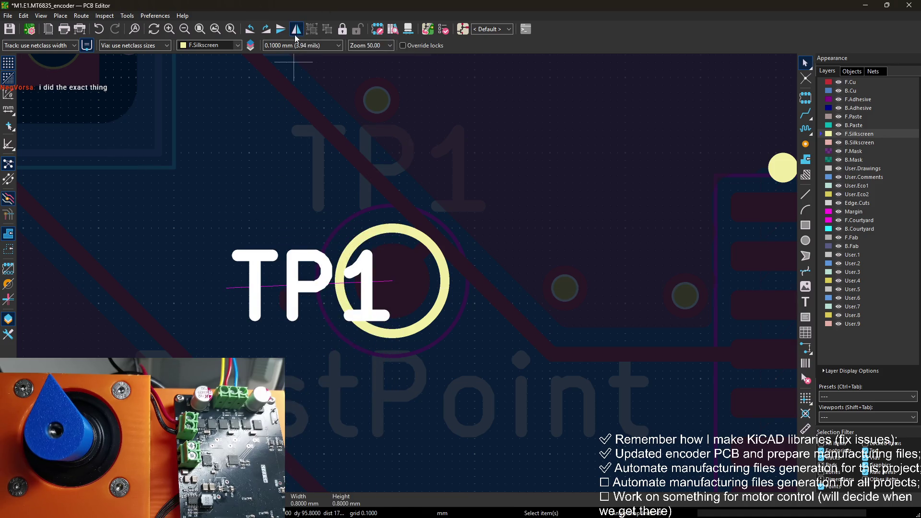
{"action": "mouse_move", "coordinate": [226, 288]}
{"action": "left_mouse_down"}
{"action": "mouse_move", "coordinate": [245, 312]}
{"action": "mouse_move", "coordinate": [416, 314]}
{"action": "mouse_move", "coordinate": [460, 280]}
{"action": "left_mouse_up"}
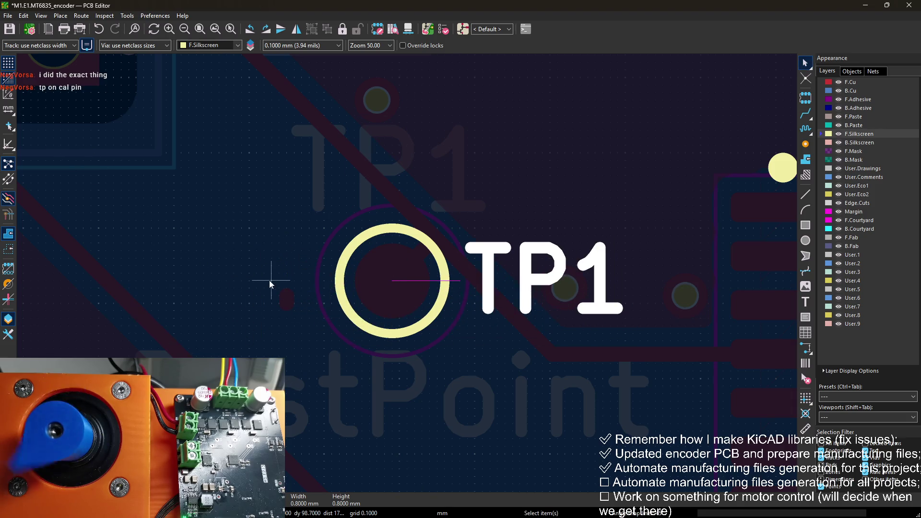
{"action": "left_click", "coordinate": [286, 310]}
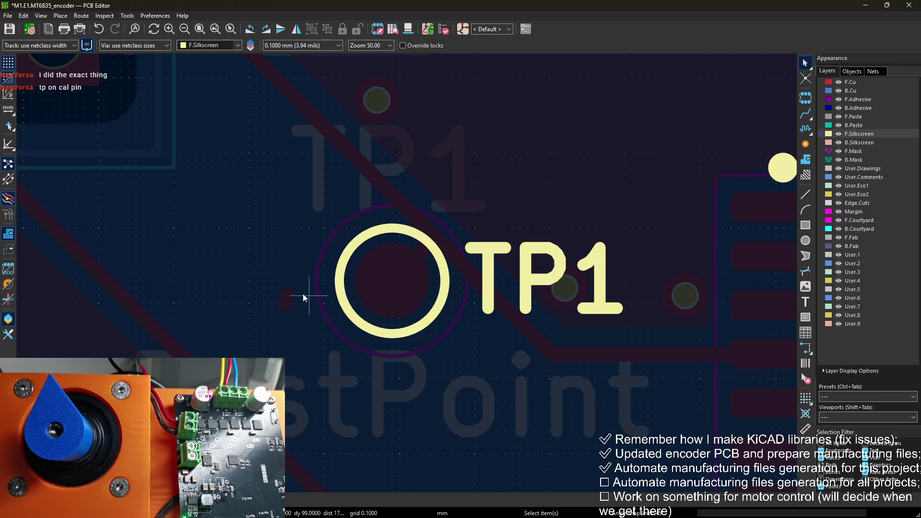
{"action": "key", "text": "Page_Up"}
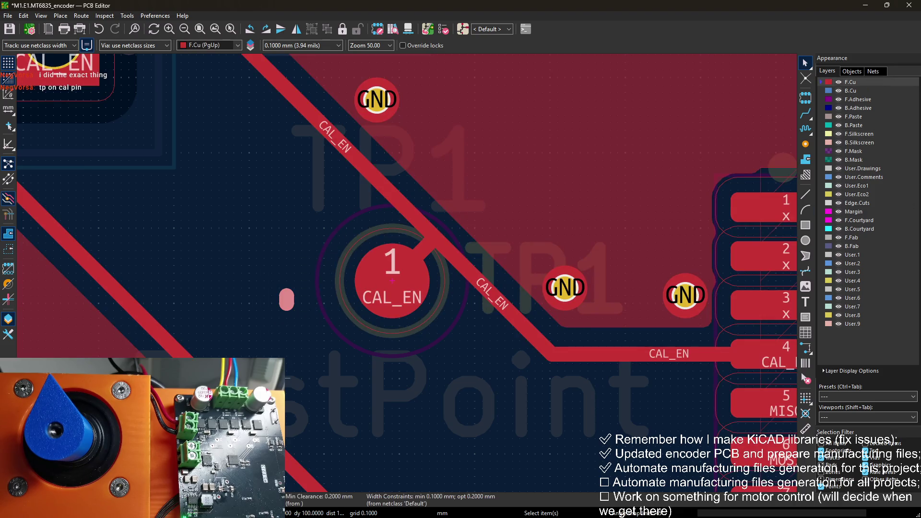
{"action": "scroll", "coordinate": [334, 341], "scroll_direction": "down", "scroll_amount": 1}
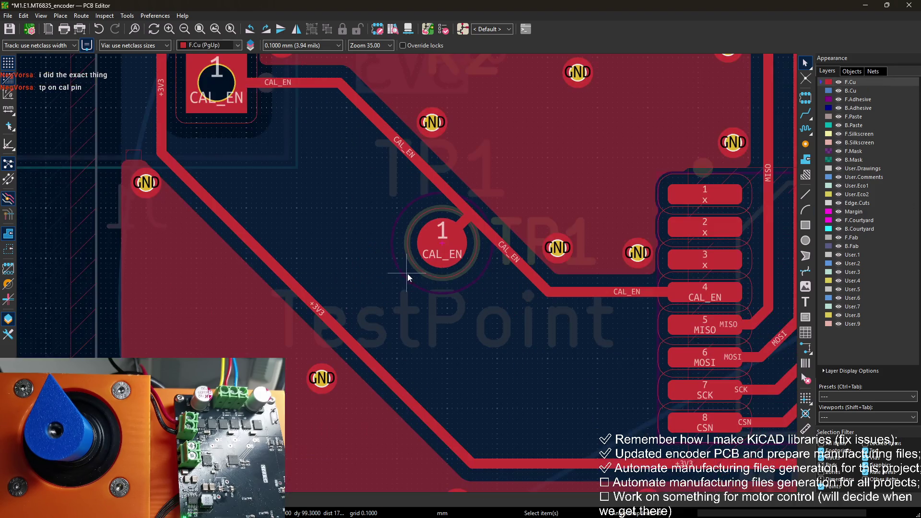
{"action": "left_click", "coordinate": [428, 30]}
{"action": "left_click", "coordinate": [300, 268]}
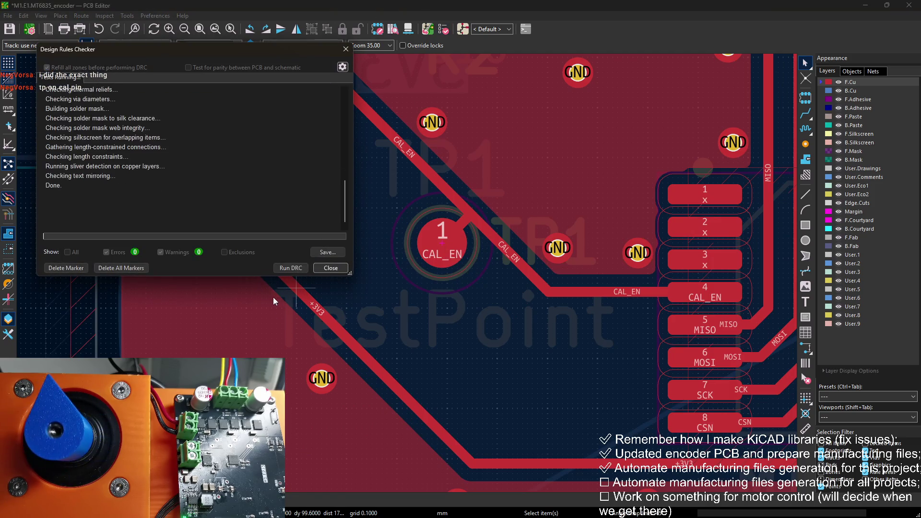
{"action": "left_click", "coordinate": [330, 268]}
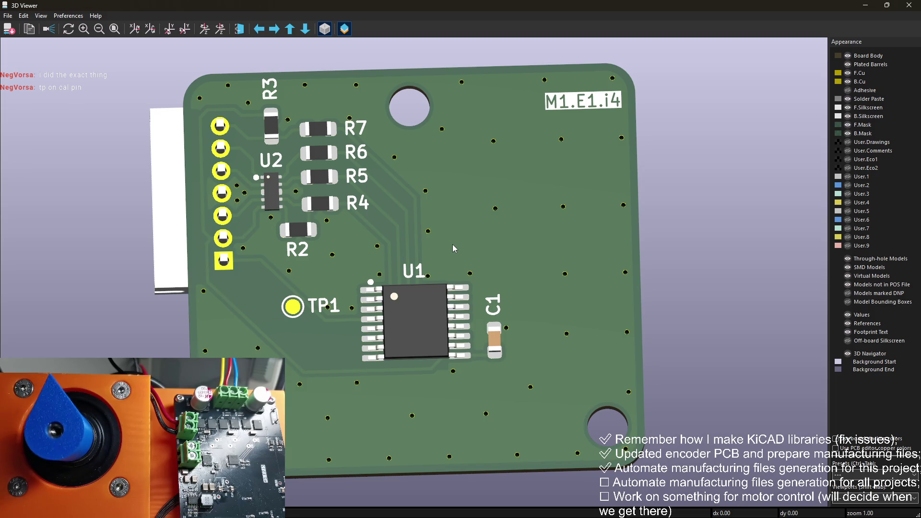
{"action": "mouse_move", "coordinate": [453, 244]}
{"action": "left_mouse_down"}
{"action": "mouse_move", "coordinate": [482, 264]}
{"action": "mouse_move", "coordinate": [492, 224]}
{"action": "mouse_move", "coordinate": [436, 223]}
{"action": "mouse_move", "coordinate": [479, 254]}
{"action": "left_mouse_up"}
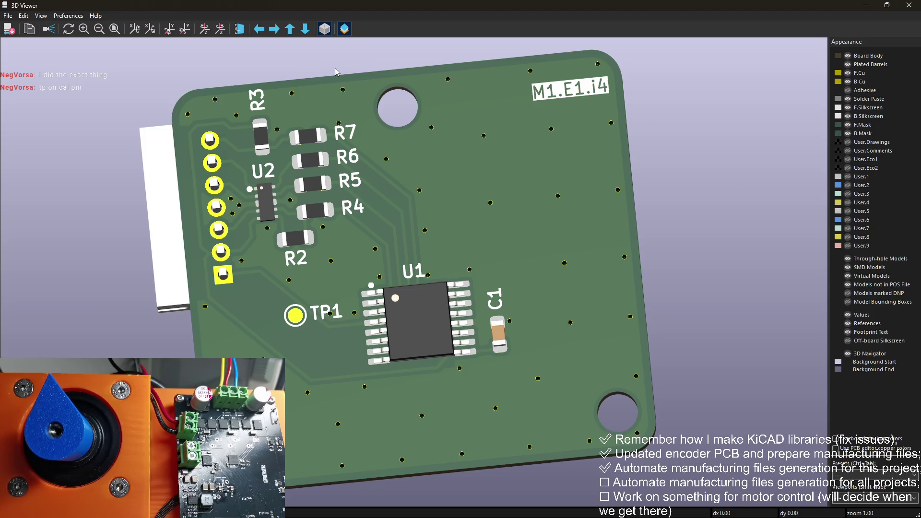
{"action": "left_click", "coordinate": [908, 5]}
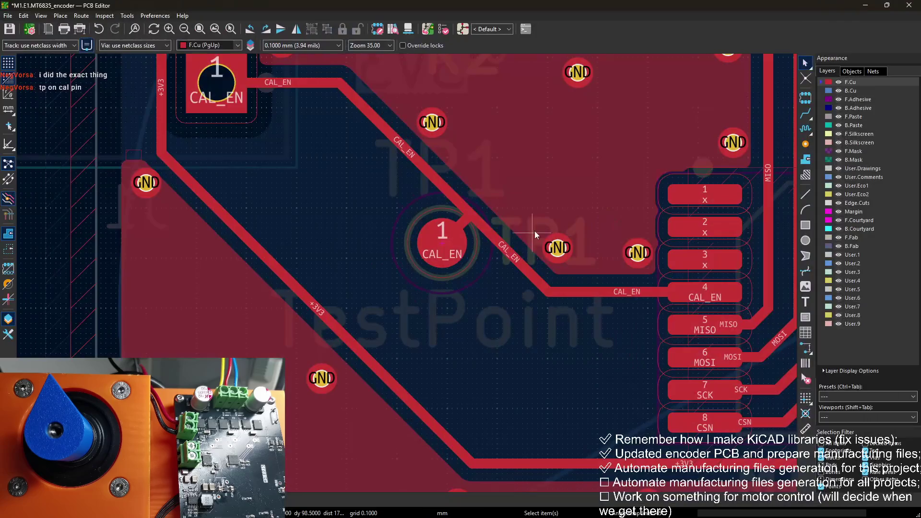
Change the test point's silkscreen reference from TP1 to CAL
{"action": "middle_click_drag", "start_coordinate": [534, 231], "coordinate": [519, 286]}
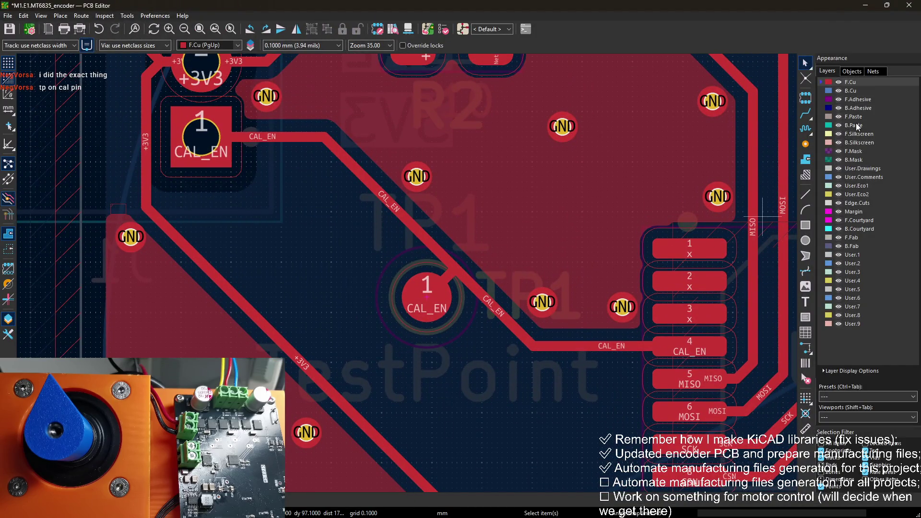
{"action": "left_click", "coordinate": [858, 134]}
{"action": "double_click", "coordinate": [508, 291]}
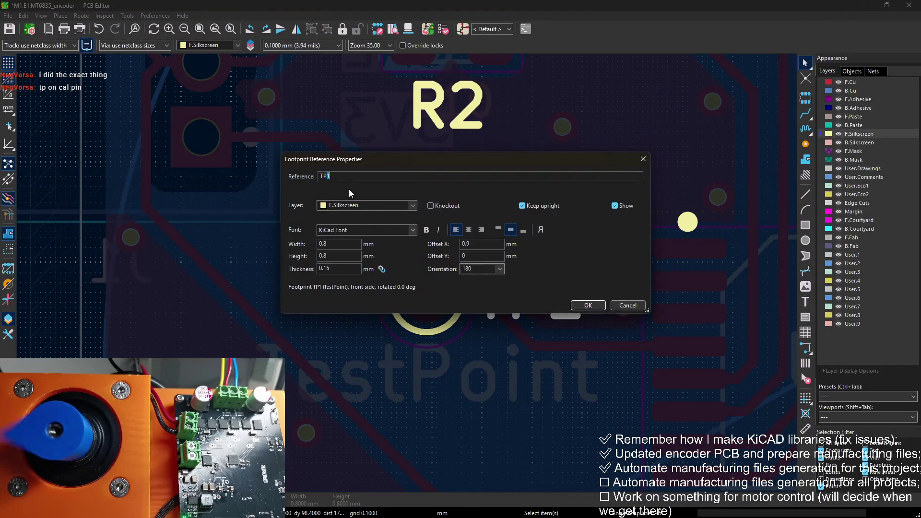
{"action": "key", "text": "ctrl+a"}
{"action": "type", "text": "CAL"}
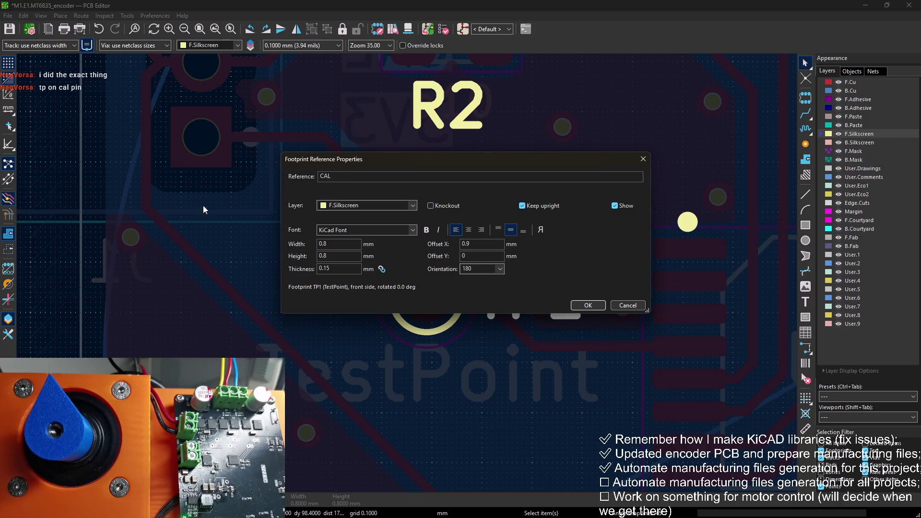
{"action": "left_click", "coordinate": [580, 307]}
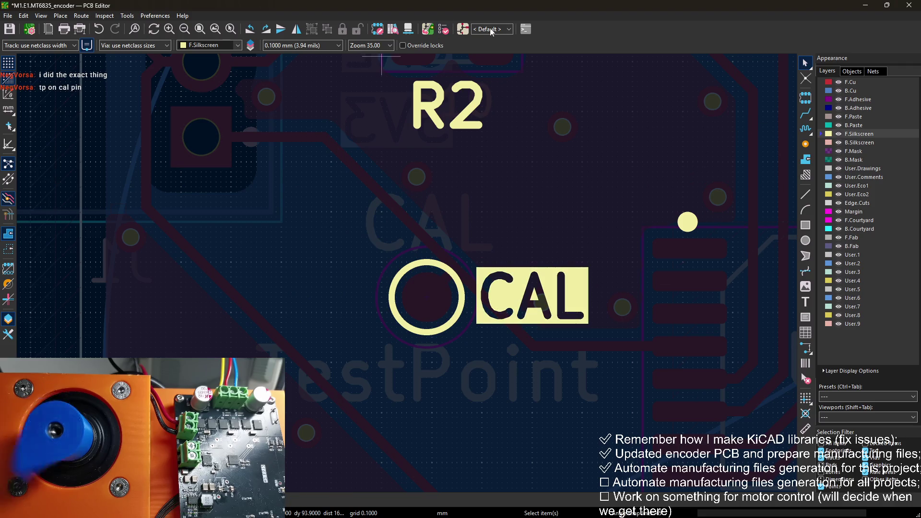
Tilt the 3D preview to inspect the CAL test point
{"action": "key", "text": "alt+3"}
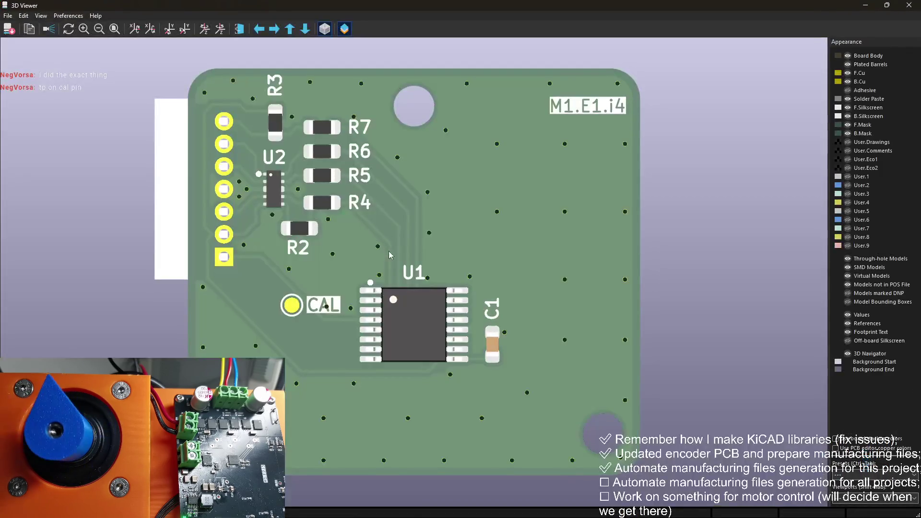
{"action": "mouse_move", "coordinate": [445, 176]}
{"action": "left_mouse_down"}
{"action": "mouse_move", "coordinate": [441, 147]}
{"action": "mouse_move", "coordinate": [433, 219]}
{"action": "mouse_move", "coordinate": [554, 191]}
{"action": "mouse_move", "coordinate": [574, 252]}
{"action": "mouse_move", "coordinate": [515, 136]}
{"action": "left_mouse_up"}
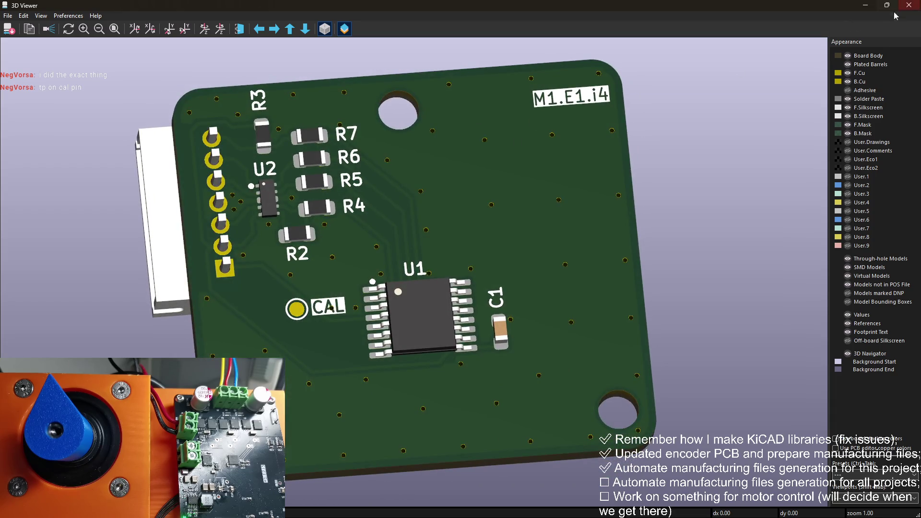
{"action": "left_click", "coordinate": [907, 5]}
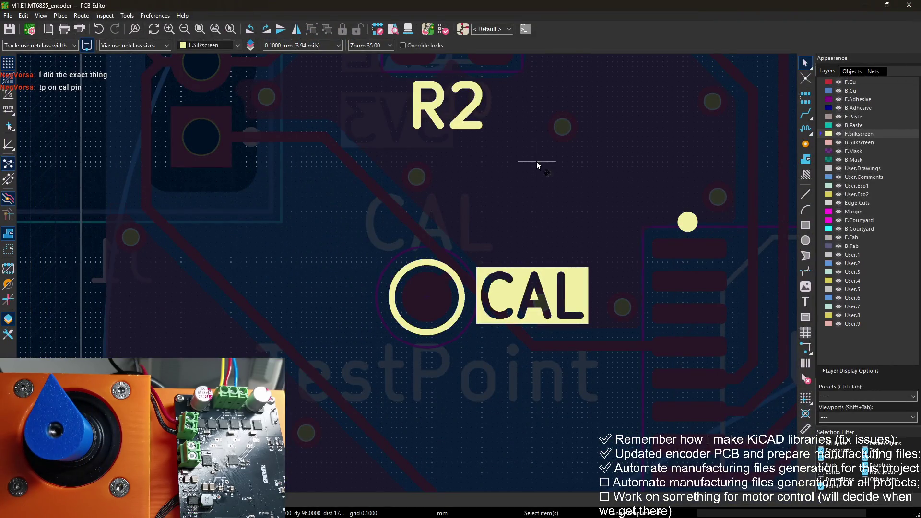
Run DRC to confirm 0 errors, save the board, and switch to M1.E1.Changelog.md
{"action": "left_click", "coordinate": [443, 29]}
{"action": "left_click", "coordinate": [291, 267]}
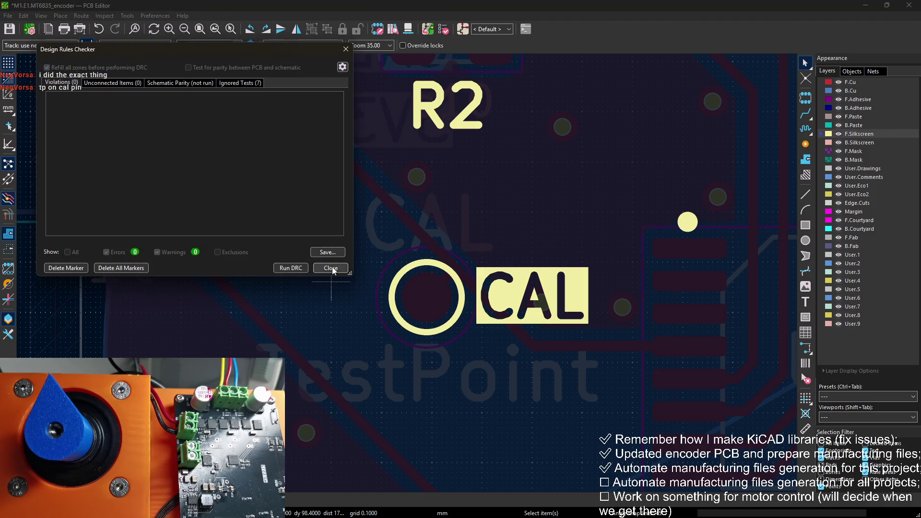
{"action": "left_click", "coordinate": [332, 267]}
{"action": "scroll", "coordinate": [367, 167], "scroll_direction": "down", "scroll_amount": 3}
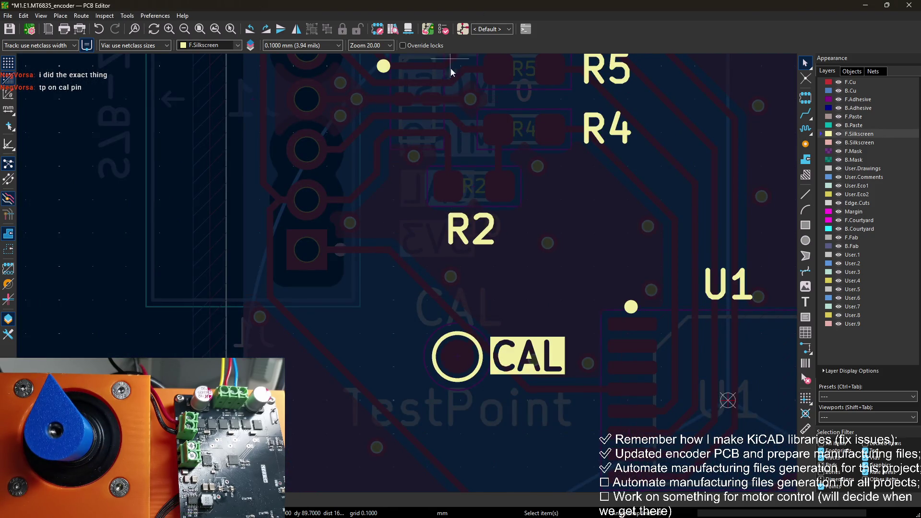
{"action": "key", "text": "ctrl+s"}
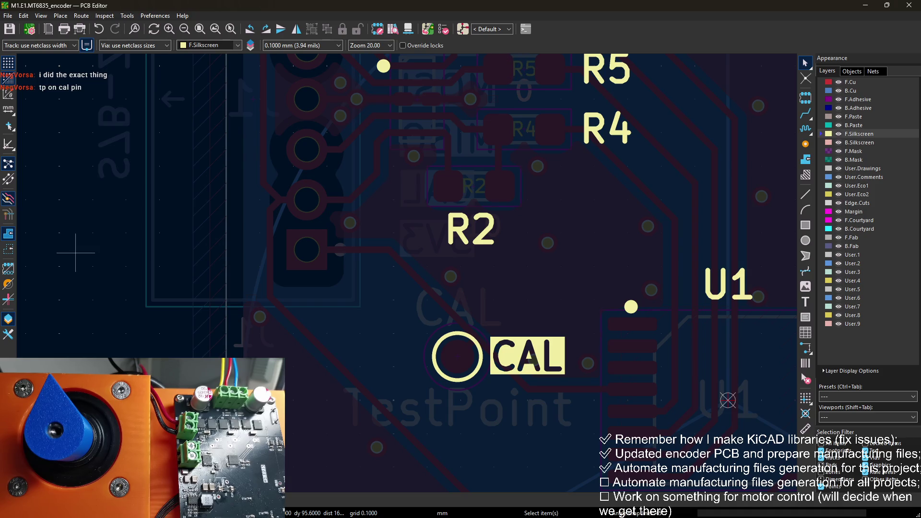
{"action": "key", "text": "alt+Tab"}
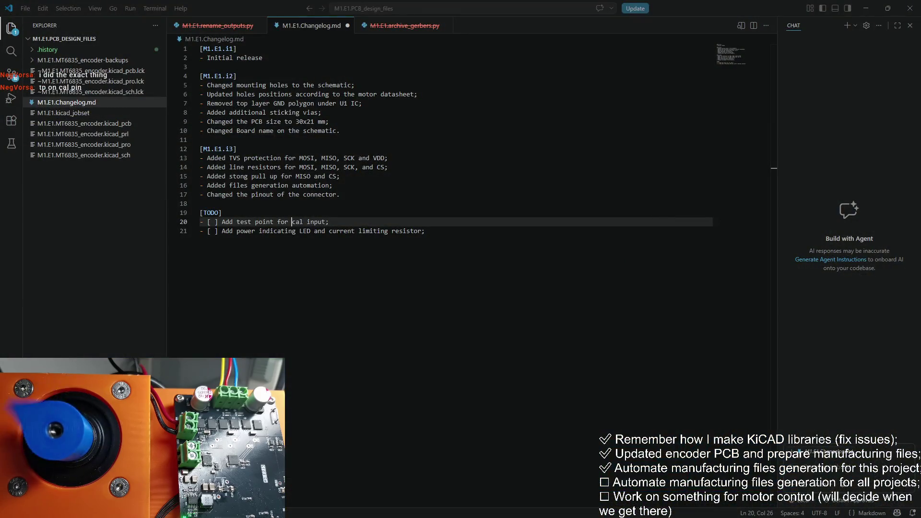
Add '- Added a test point to the calibration pin;' under i3, then select the cal test-point TODO
{"action": "left_click", "coordinate": [359, 198]}
{"action": "key", "text": "ctrl+shift+Return"}
{"action": "type", "text": "- "}
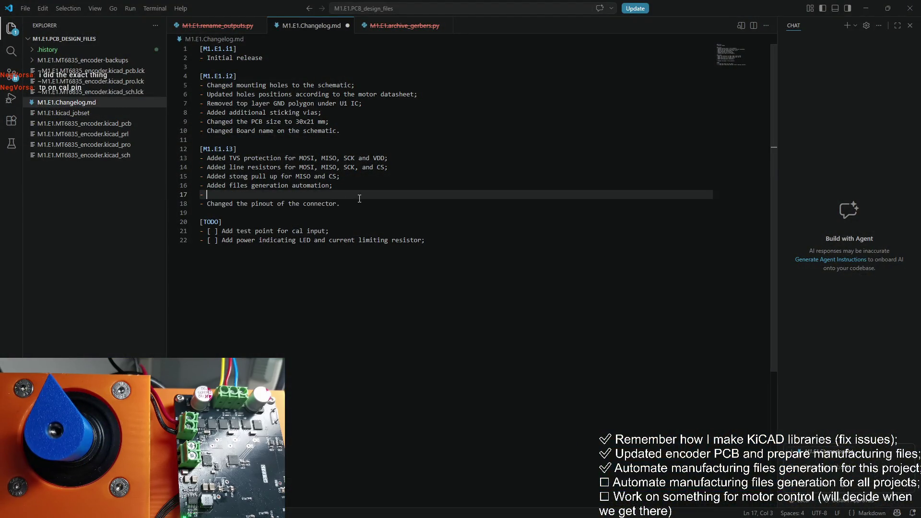
{"action": "type", "text": "Added a test point to the "}
{"action": "type", "text": "calib"}
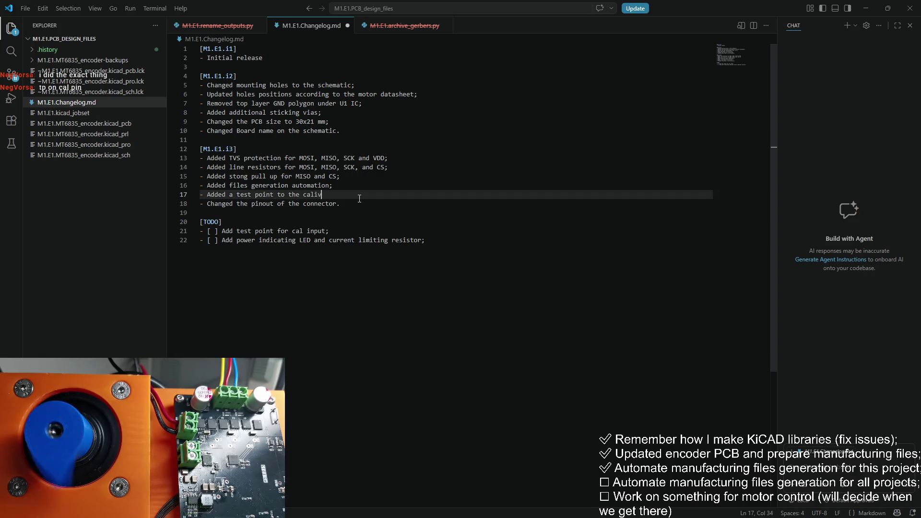
{"action": "type", "text": "ration input"}
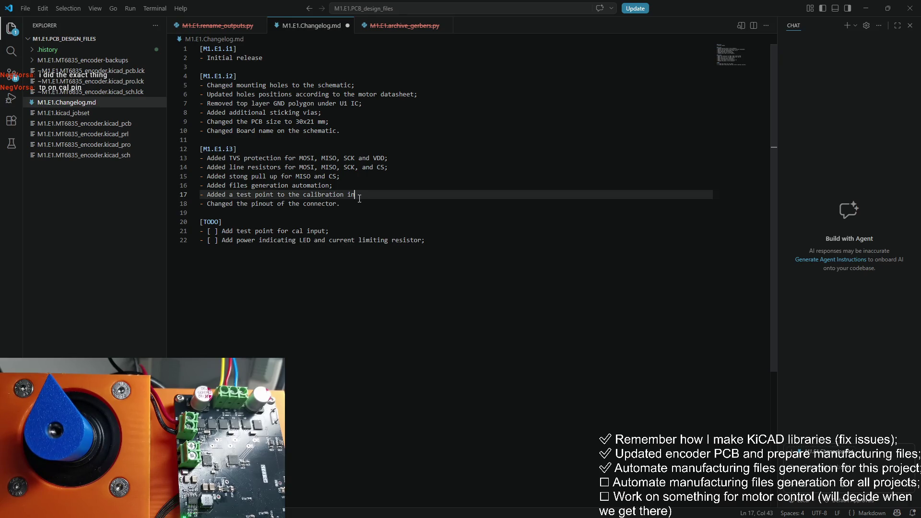
{"action": "key", "text": "ctrl+BackSpace"}
{"action": "key", "text": "ctrl+BackSpace"}
{"action": "type", "text": "pin;"}
{"action": "left_click_drag", "start_coordinate": [330, 231], "coordinate": [186, 232]}
Delete the cal test-point TODO and append '(low prio, not sure if this is a good idea' to the LED item
{"action": "key", "text": "BackSpace"}
{"action": "key", "text": "Delete"}
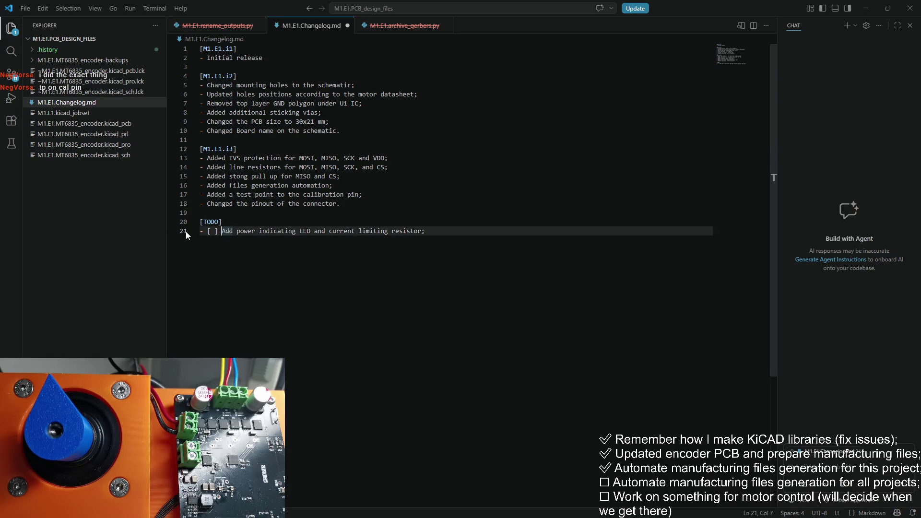
{"action": "key", "text": "End"}
{"action": "type", "text": "(low "}
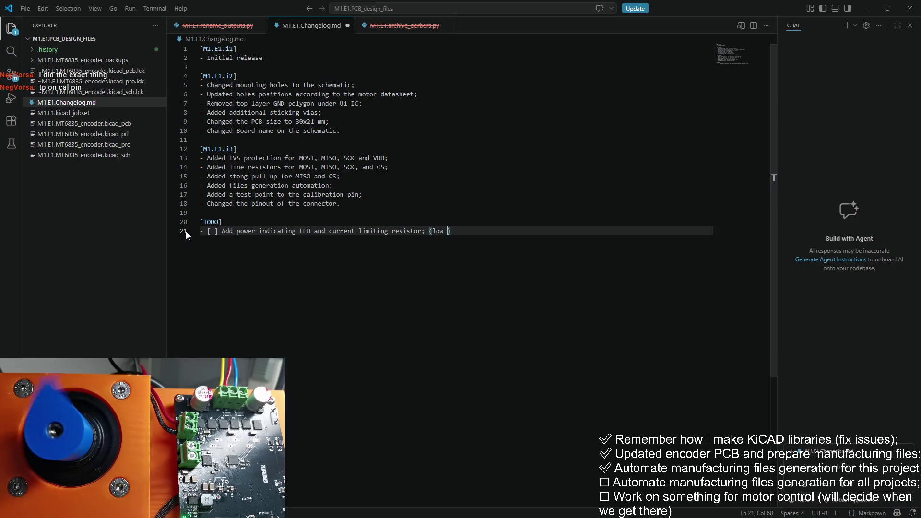
{"action": "type", "text": "prio, not sure if "}
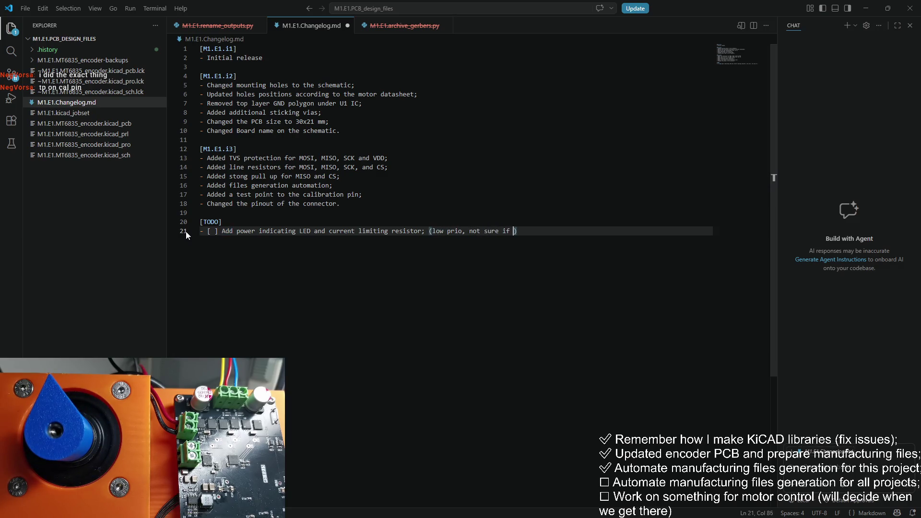
{"action": "type", "text": "this is a "}
{"action": "type", "text": "good idea"}
Add two new '- [ ] Remove …' TODO items for the line resistors and the pull-ups
{"action": "left_click", "coordinate": [348, 201]}
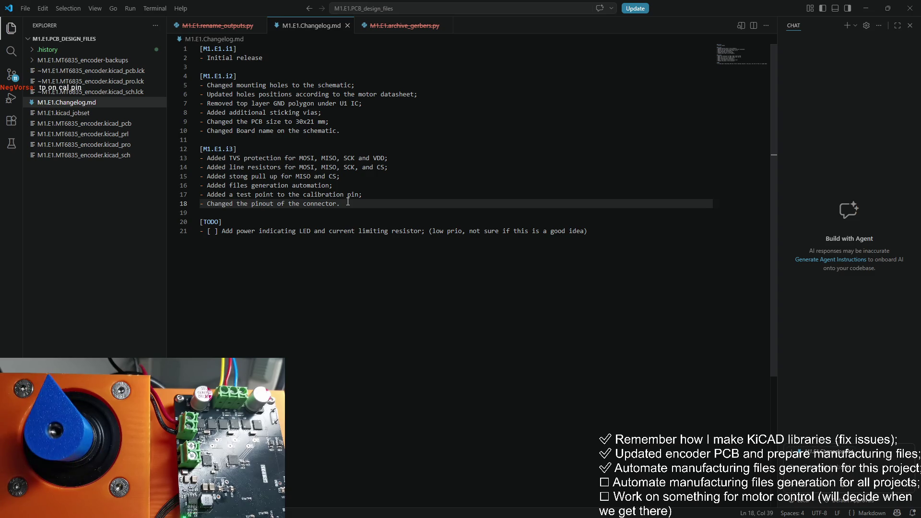
{"action": "key", "text": "Down"}
{"action": "key", "text": "Down"}
{"action": "key", "text": "Down"}
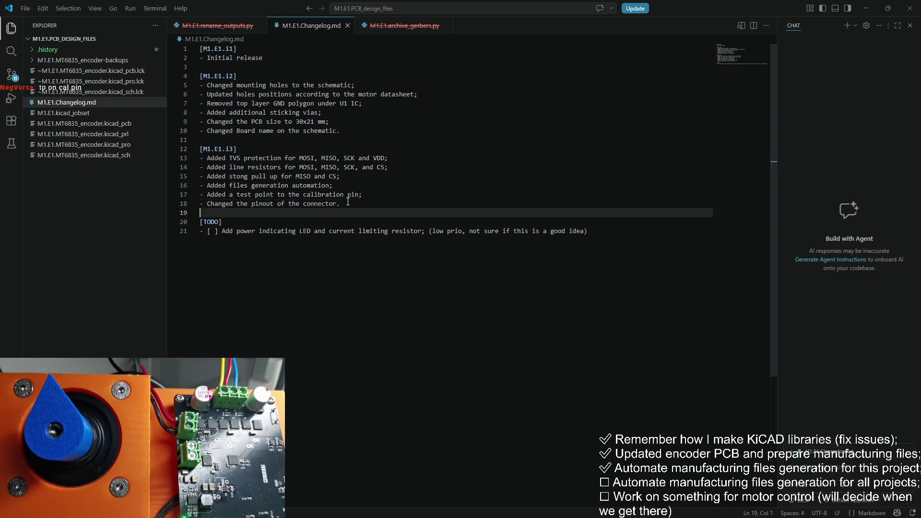
{"action": "key", "text": "End"}
{"action": "key", "text": "Return"}
{"action": "type", "text": "- [ ] "}
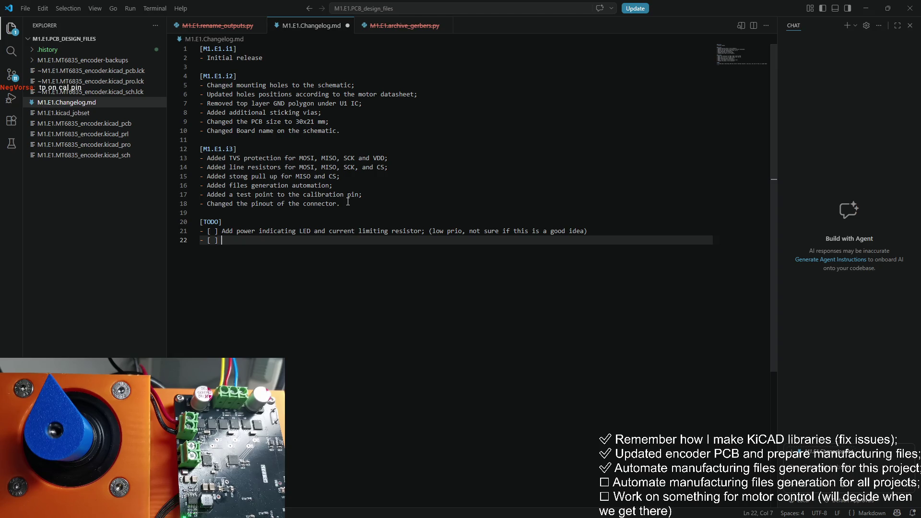
{"action": "type", "text": "Remove "}
{"action": "type", "text": "line resistors when new version "}
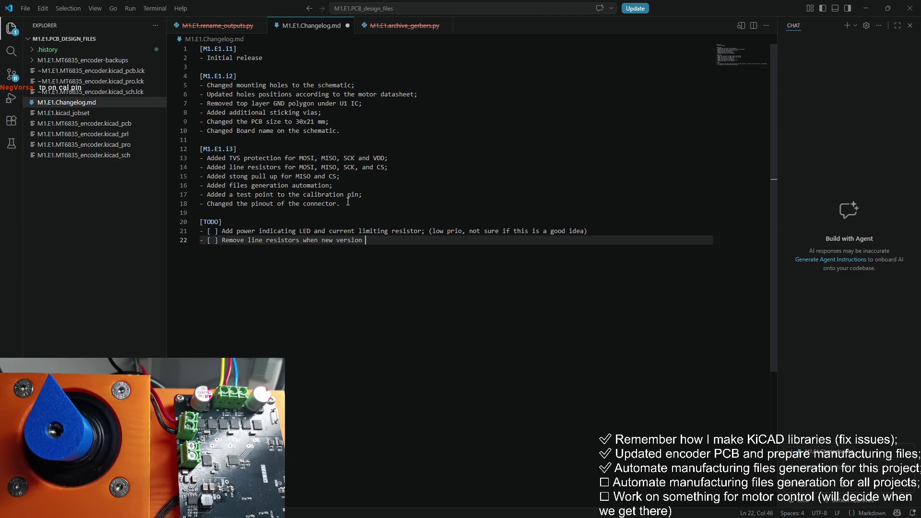
{"action": "type", "text": "of the Mas"}
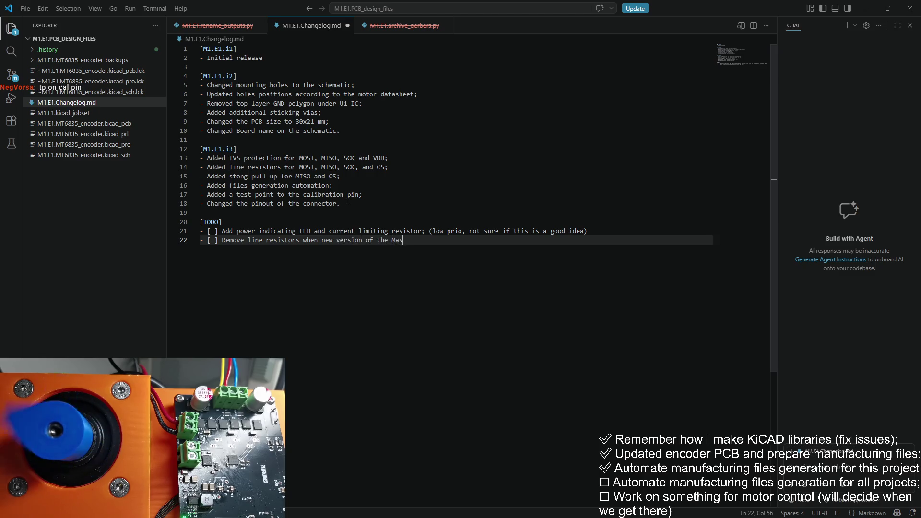
{"action": "type", "text": "ter p"}
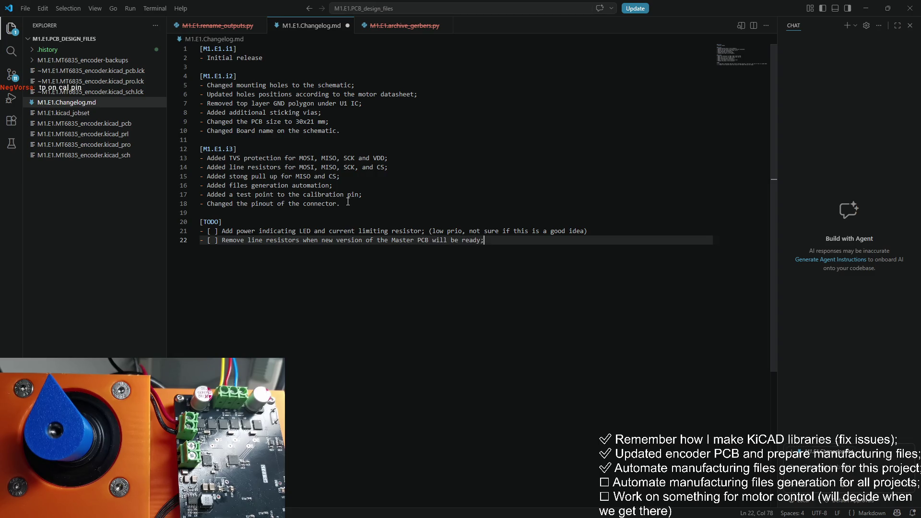
{"action": "key", "text": "Return"}
{"action": "type", "text": "v"}
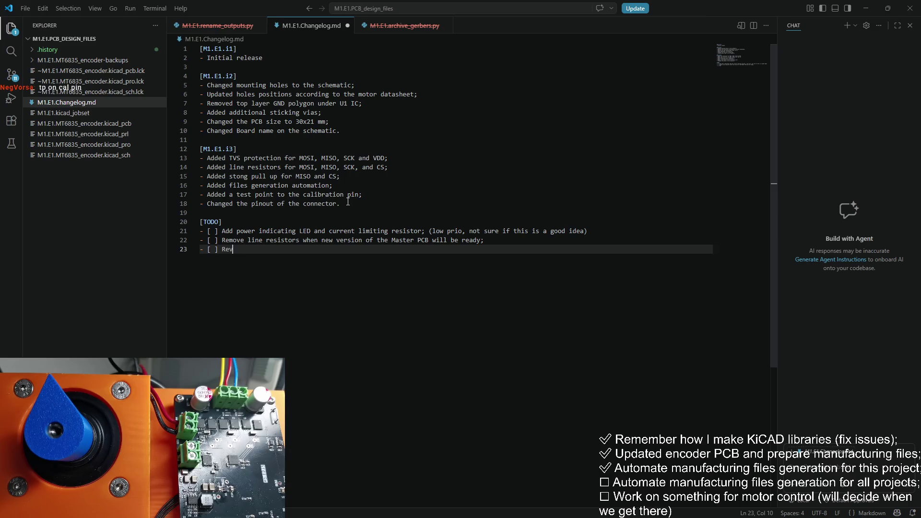
{"action": "type", "text": "oceCS pull up"}
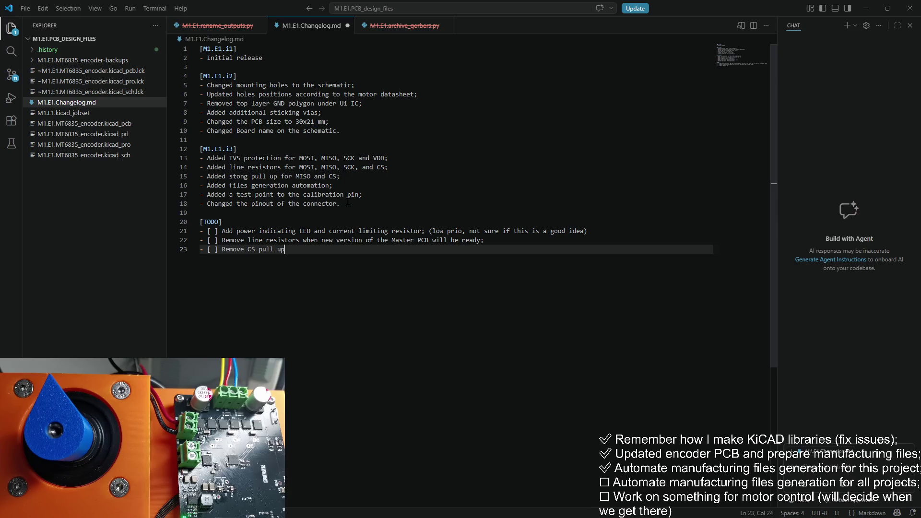
{"action": "key", "text": "BackSpace"}
{"action": "key", "text": "BackSpace"}
{"action": "key", "text": "BackSpace"}
{"action": "type", "text": "ps "}
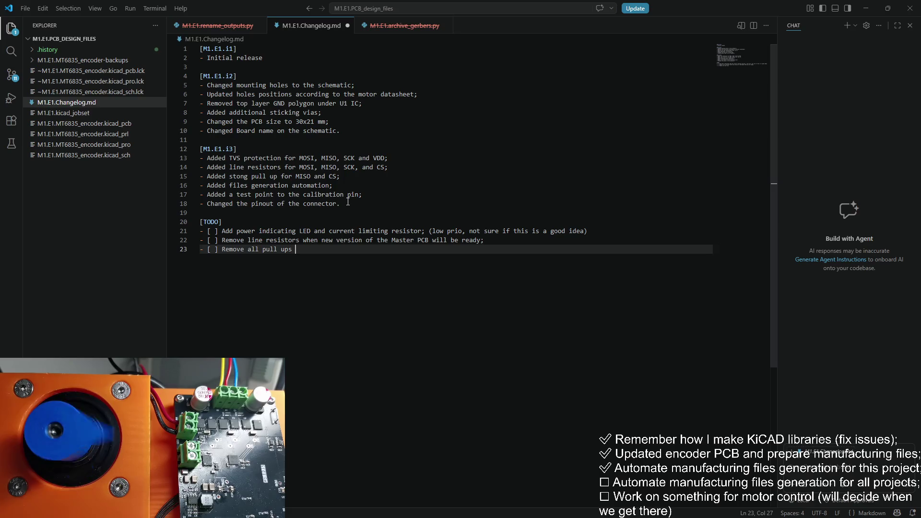
{"action": "type", "text": "when t"}
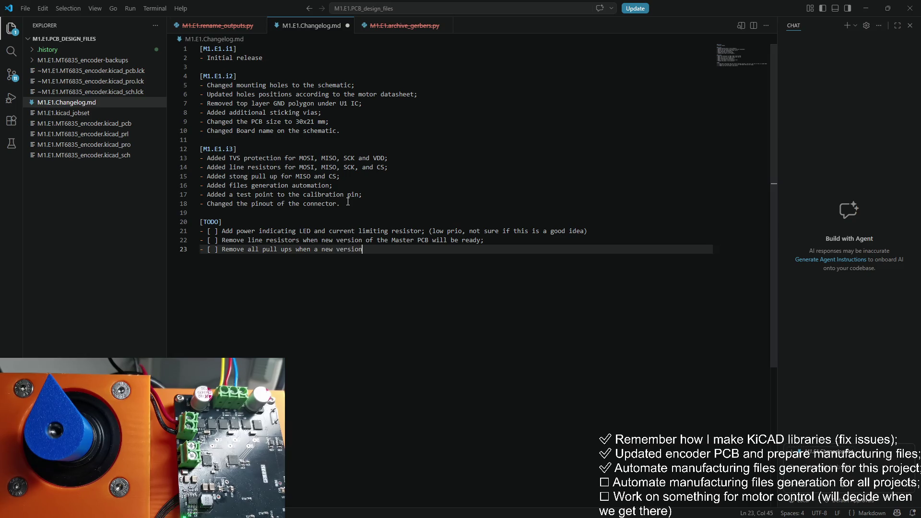
Insert 'a' into the line-resistor item and extend the pull-ups item with 'of the Master p…'
{"action": "key", "text": "Up"}
{"action": "key", "text": "ctrl+Left"}
{"action": "key", "text": "ctrl+Left"}
{"action": "type", "text": "a"}
{"action": "key", "text": "Down"}
{"action": "key", "text": "End"}
{"action": "type", "text": "o"}
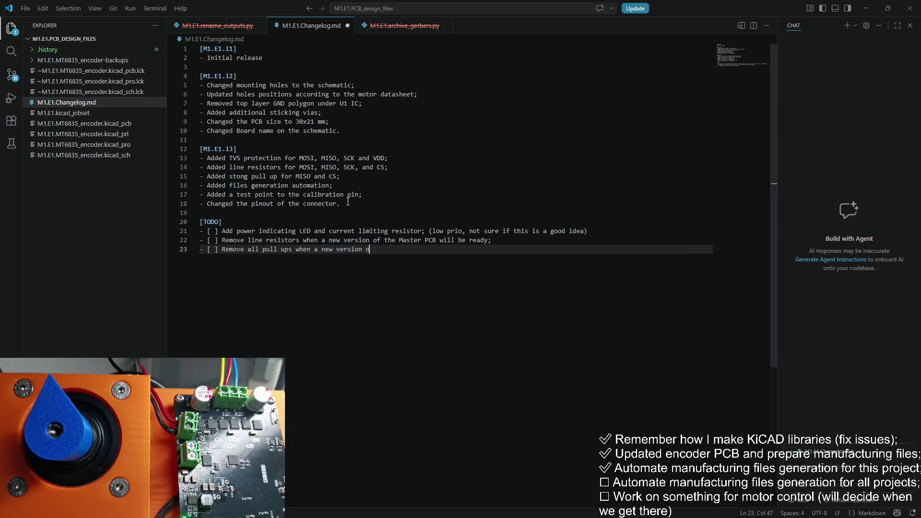
{"action": "type", "text": "f the Master p"}
Change 'will be' to 'is' in the line-resistor item and end the pull-ups item with 'ready.'
{"action": "key", "text": "Up"}
{"action": "key", "text": "ctrl+d"}
{"action": "type", "text": "is"}
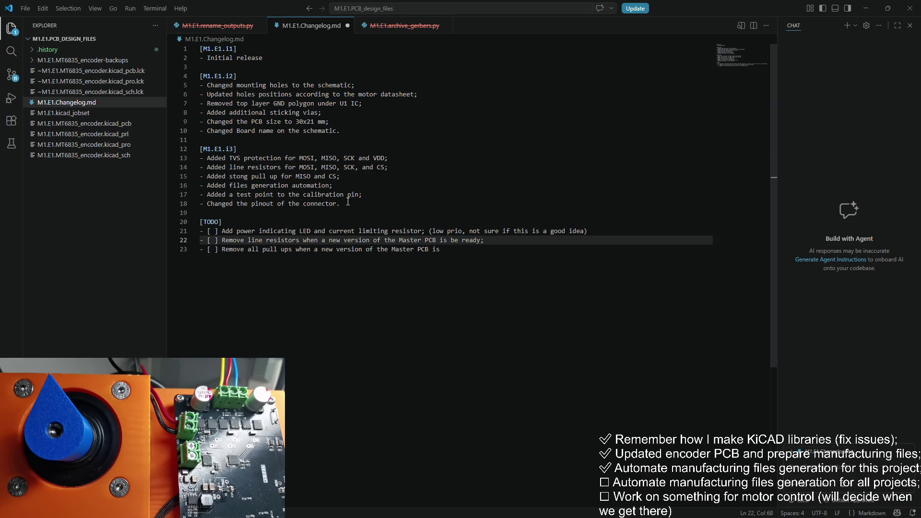
{"action": "key", "text": "ctrl+Delete"}
{"action": "key", "text": "Down"}
{"action": "key", "text": "End"}
{"action": "type", "text": "ready;"}
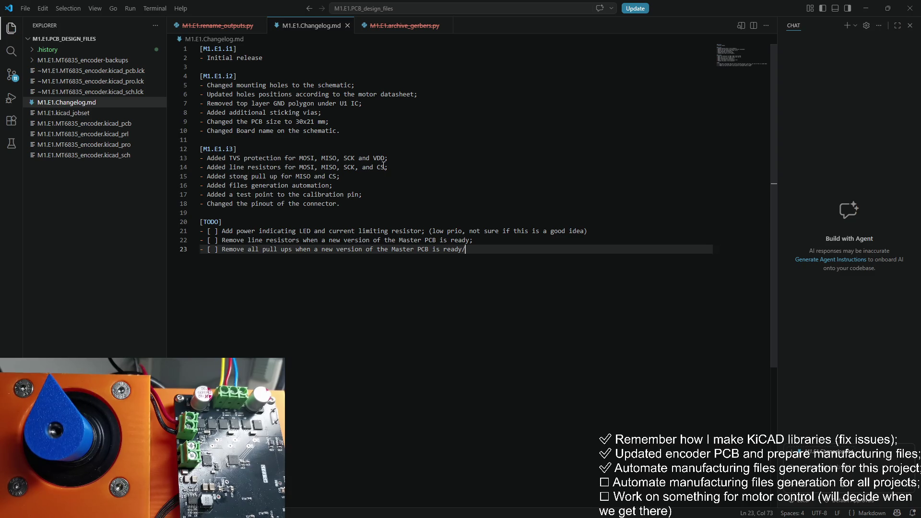
{"action": "key", "text": "BackSpace"}
{"action": "type", "text": "."}
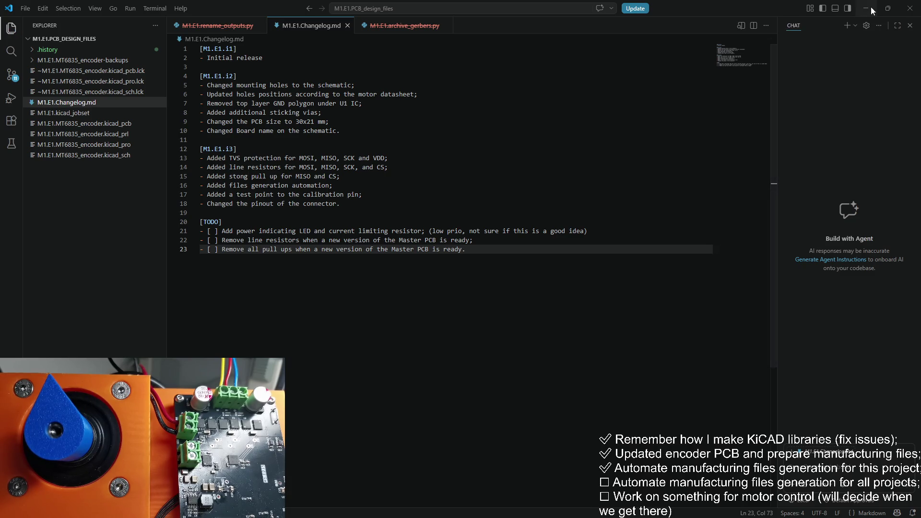
{"action": "left_click", "coordinate": [866, 8]}
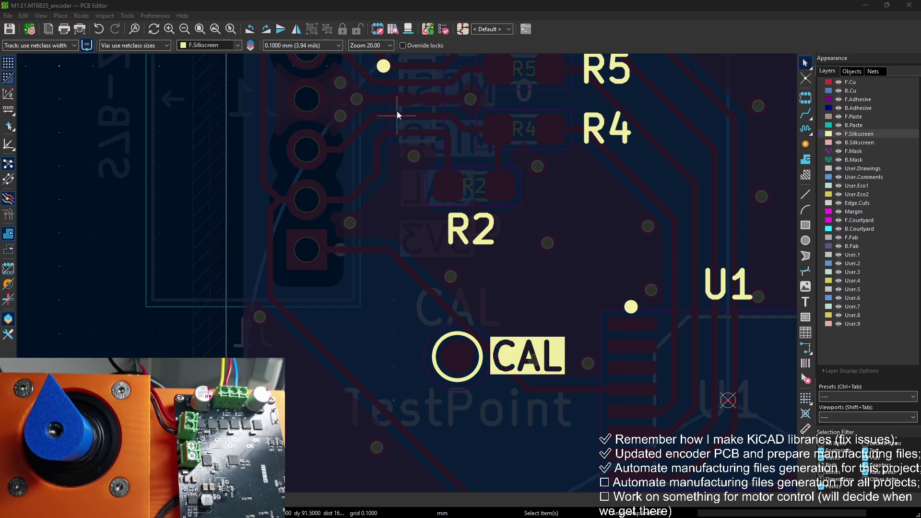
Check the TP1 test point in the schematic, minimize the schematic, and bring the jobset forward
{"action": "scroll", "coordinate": [407, 273], "scroll_direction": "down", "scroll_amount": 2}
{"action": "scroll", "coordinate": [536, 229], "scroll_direction": "right", "scroll_amount": 5}
{"action": "scroll", "coordinate": [535, 229], "scroll_direction": "down", "scroll_amount": 2}
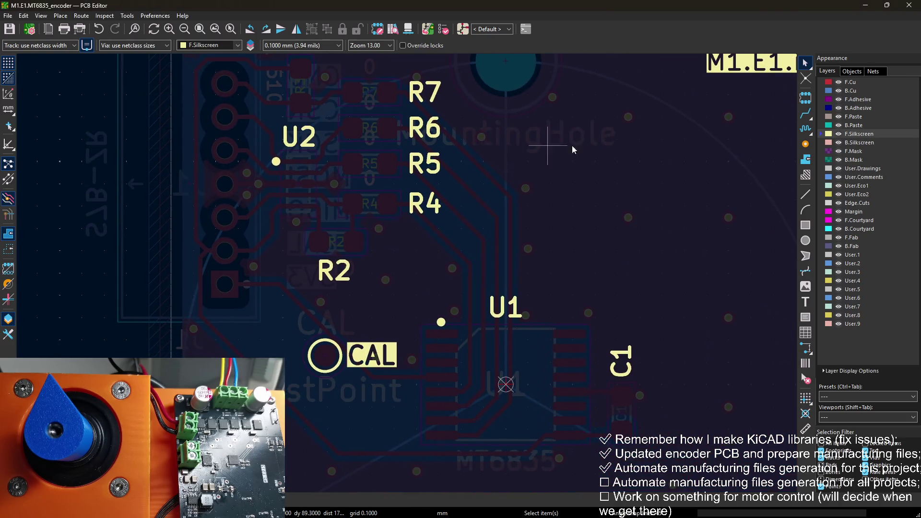
{"action": "key", "text": "alt+Tab"}
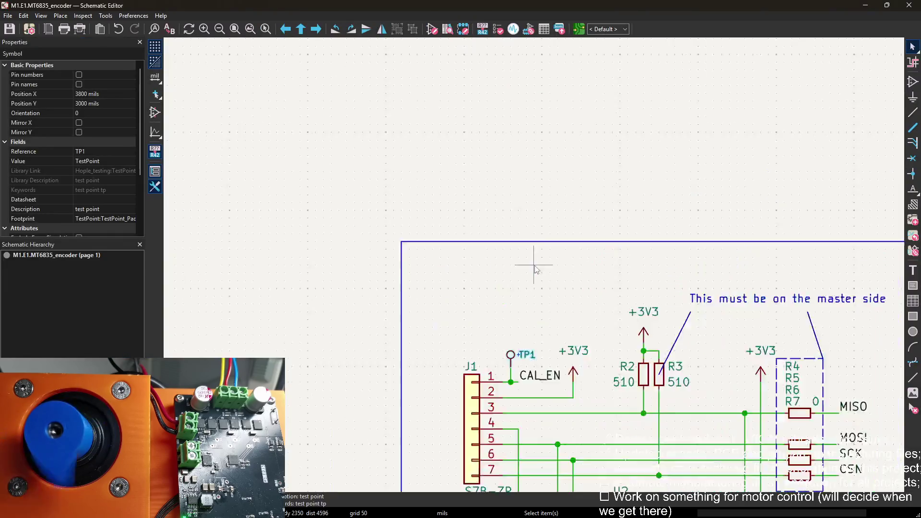
{"action": "left_click", "coordinate": [433, 265]}
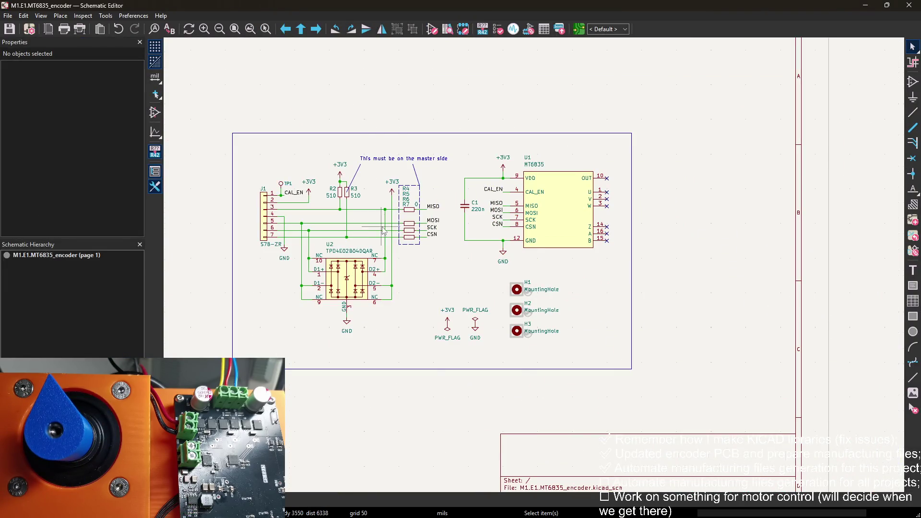
{"action": "scroll", "coordinate": [381, 227], "scroll_direction": "up", "scroll_amount": 2}
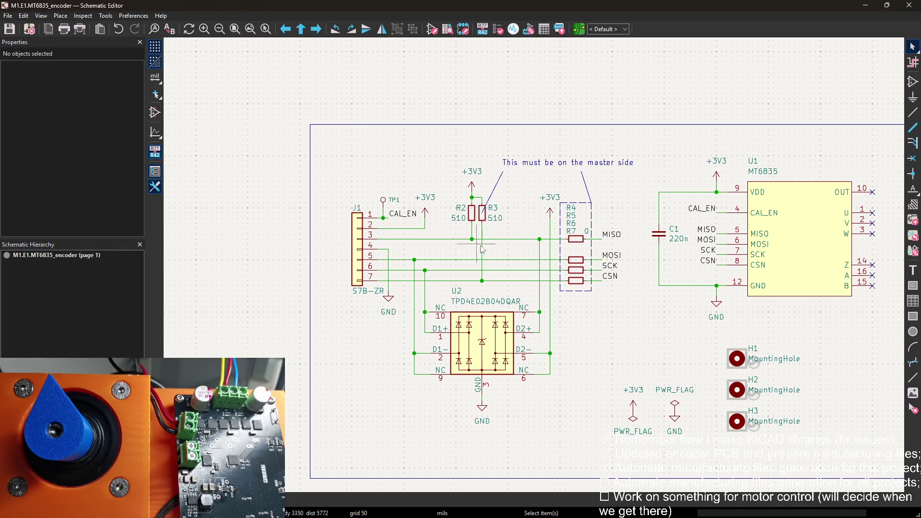
{"action": "scroll", "coordinate": [566, 218], "scroll_direction": "down", "scroll_amount": 2}
{"action": "scroll", "coordinate": [566, 218], "scroll_direction": "right", "scroll_amount": 3}
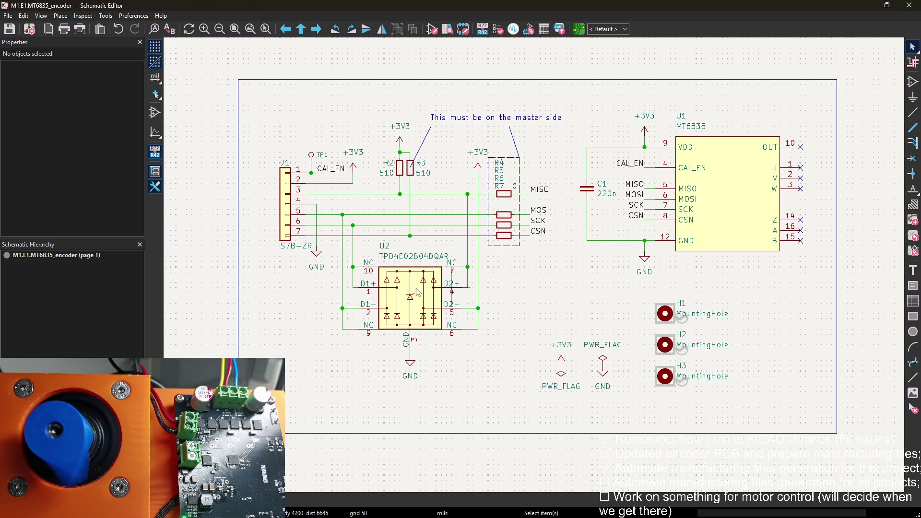
{"action": "left_click", "coordinate": [859, 7]}
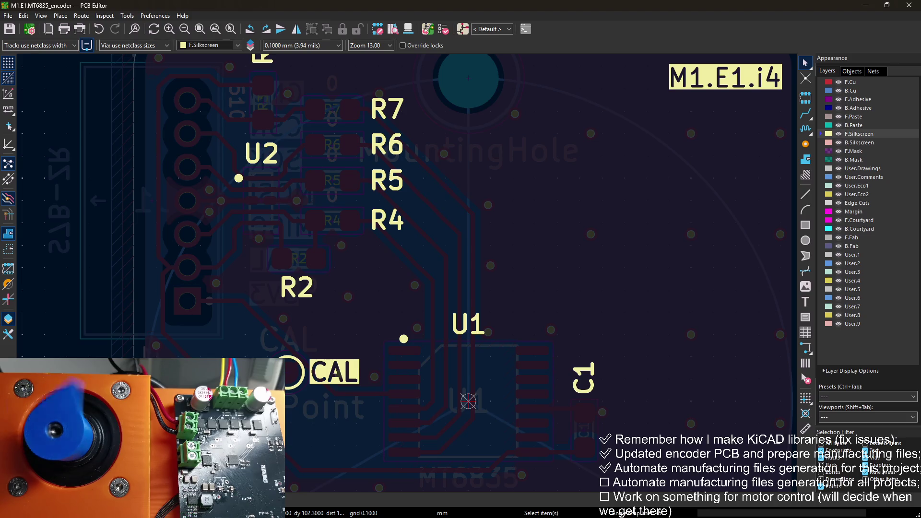
{"action": "key", "text": "alt+Tab"}
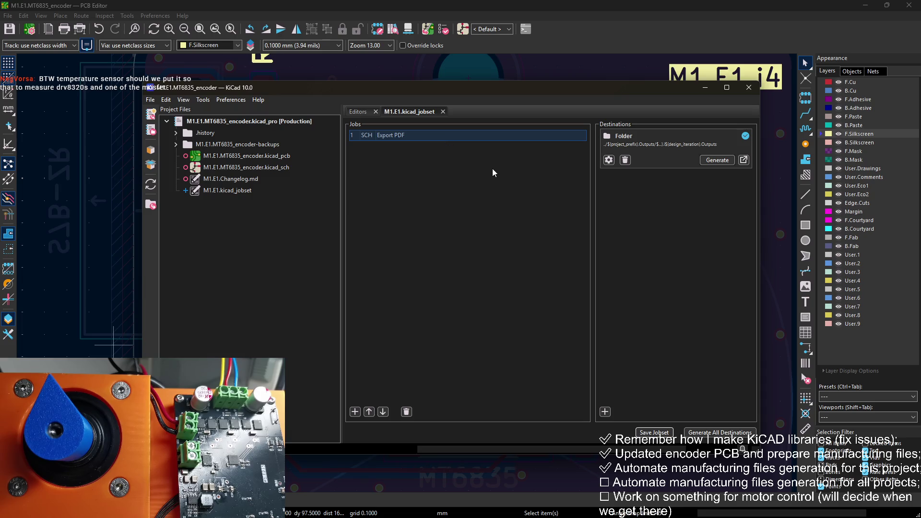
Close and reopen the encoder project, then open the M1.E1.kicad_jobset file
{"action": "key", "text": "F2"}
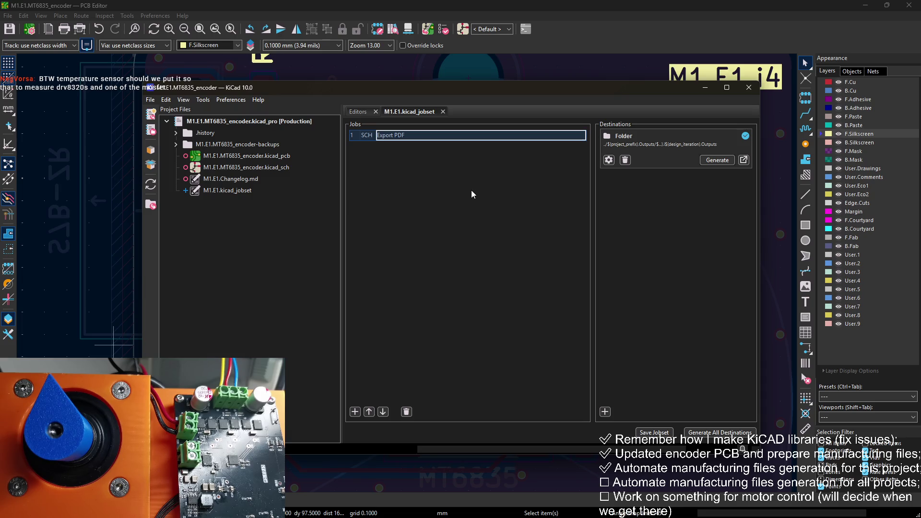
{"action": "key", "text": "Return"}
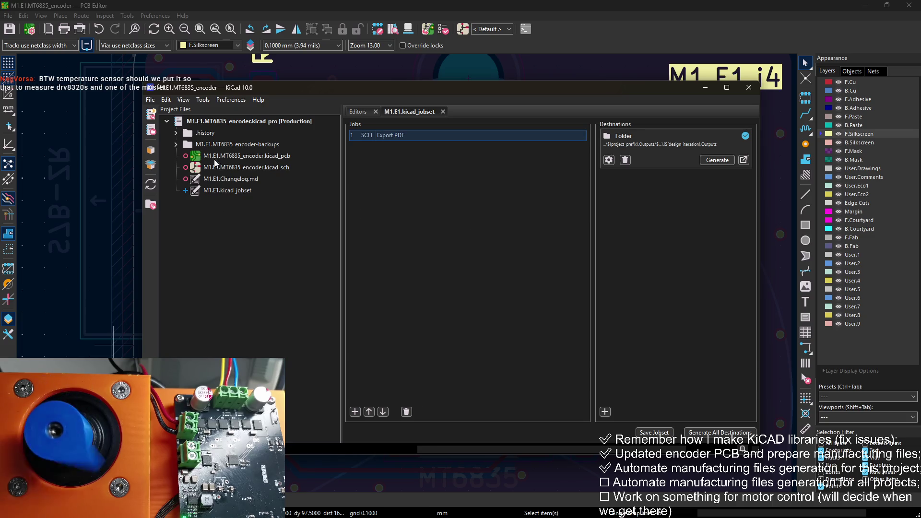
{"action": "left_click", "coordinate": [754, 91]}
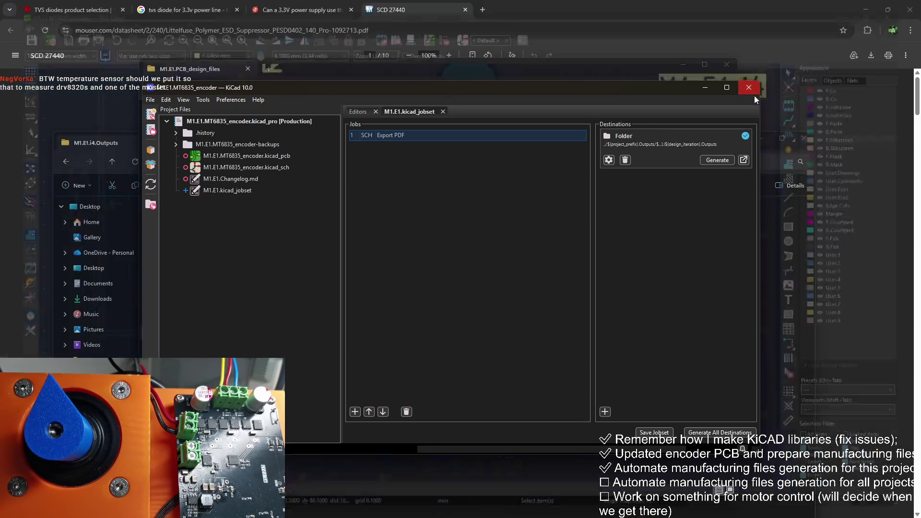
{"action": "double_click", "coordinate": [375, 224]}
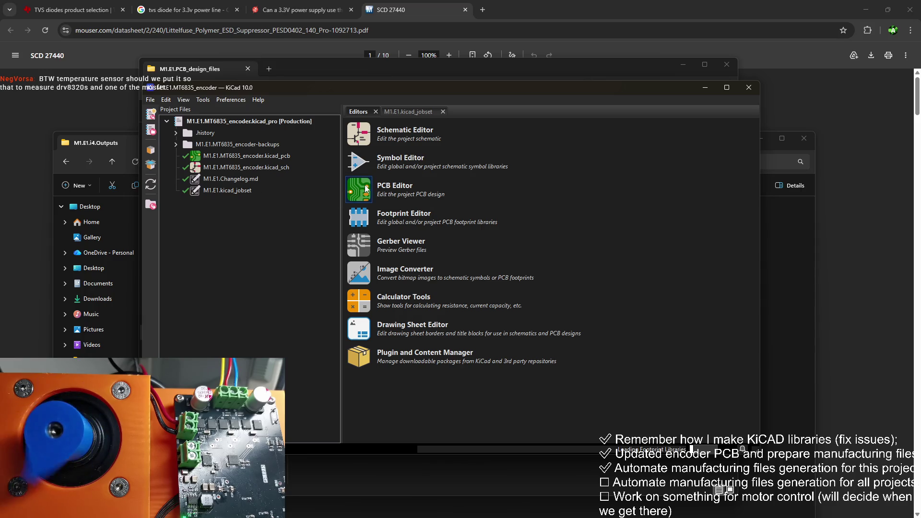
{"action": "double_click", "coordinate": [240, 190]}
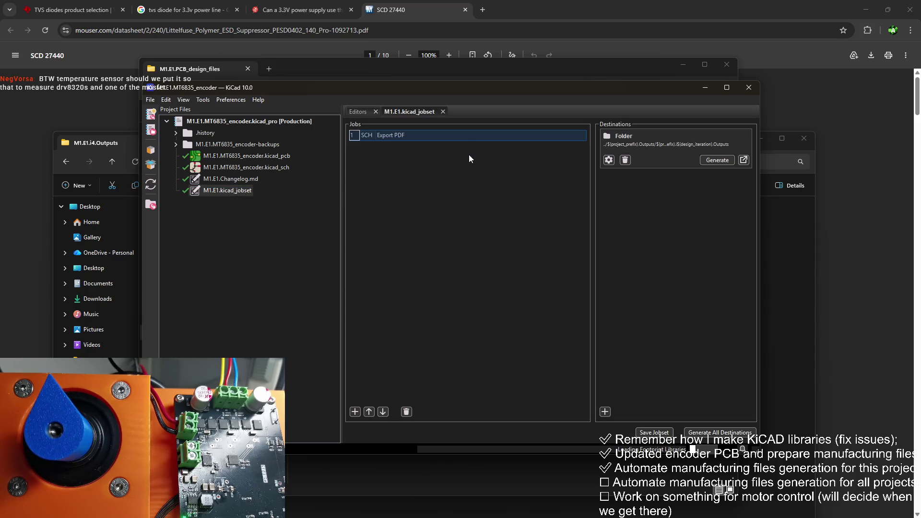
Add a Special: Copy Files job whose source is ${PROJECTNAME}.kicad_pro
{"action": "left_click", "coordinate": [355, 412]}
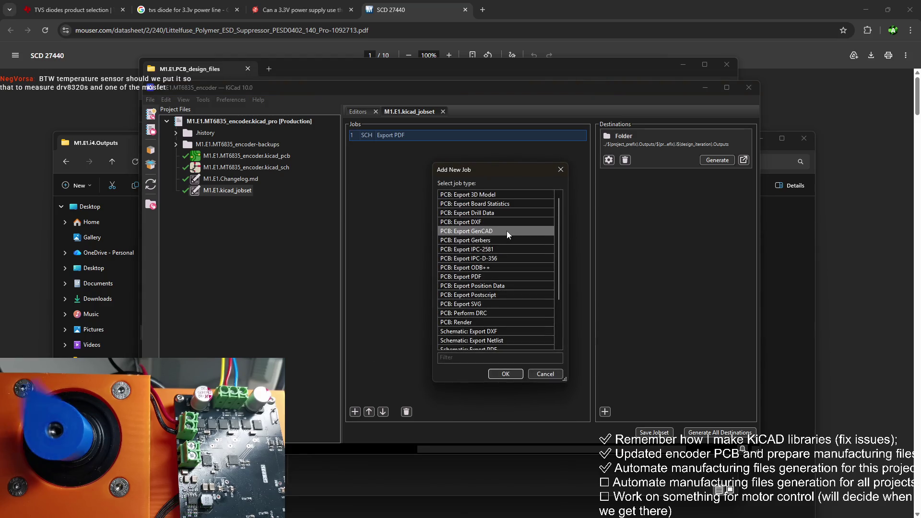
{"action": "scroll", "coordinate": [500, 288], "scroll_direction": "down", "scroll_amount": 3}
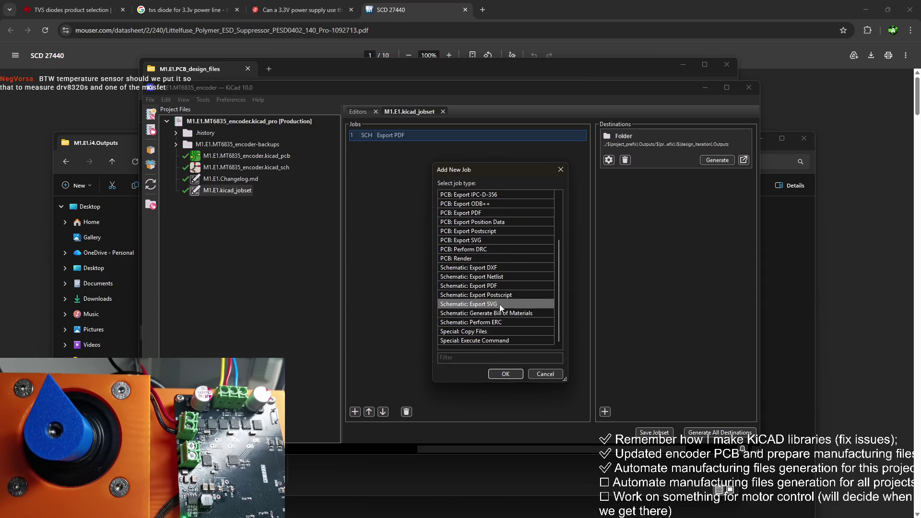
{"action": "left_click", "coordinate": [496, 331]}
{"action": "double_click", "coordinate": [492, 335]}
{"action": "type", "text": "${"}
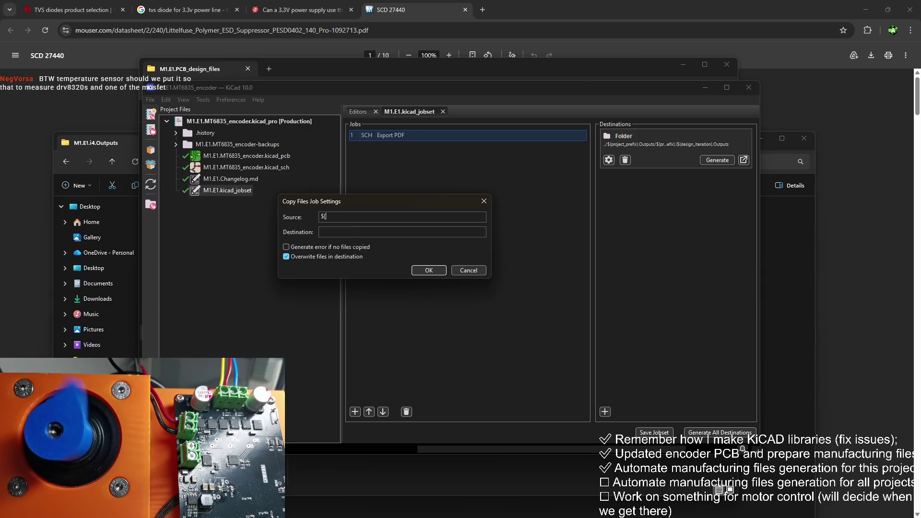
{"action": "type", "text": "PROJECTNAME}."}
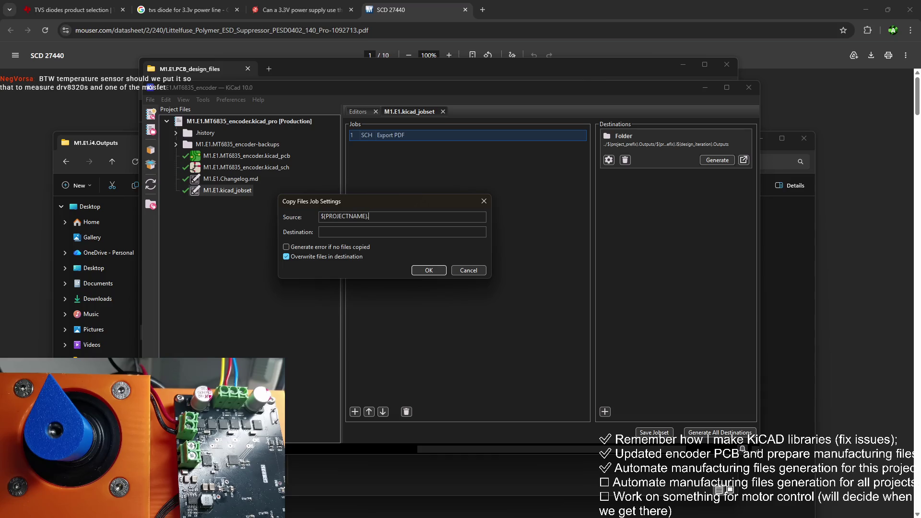
{"action": "type", "text": "kicad_pro"}
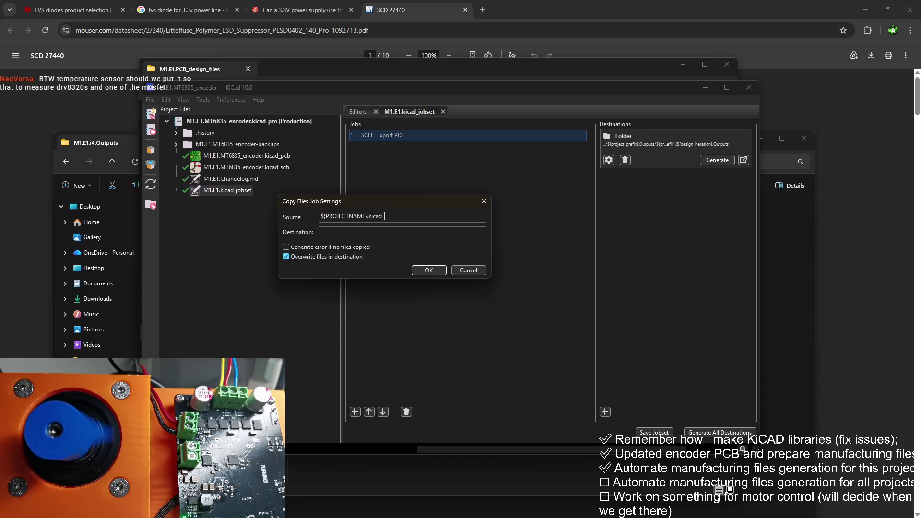
{"action": "left_click", "coordinate": [427, 272]}
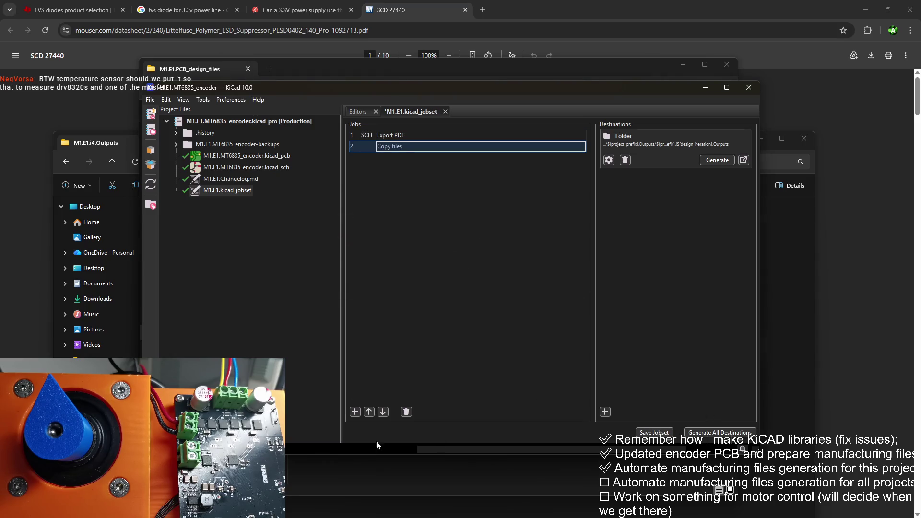
{"action": "left_click", "coordinate": [468, 482]}
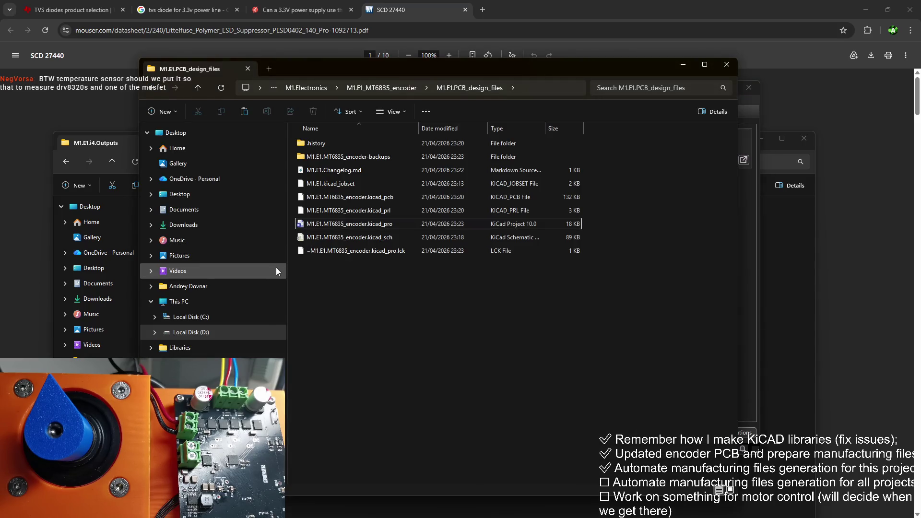
Browse from the i4 outputs folder up to M1.E1.Outputs, close the gerber terminal, and return to KiCad
{"action": "left_click", "coordinate": [125, 145]}
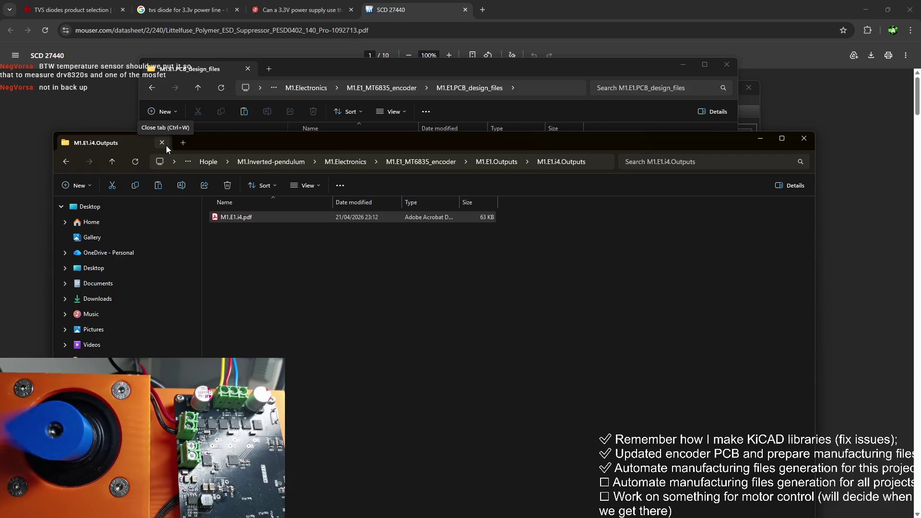
{"action": "left_click", "coordinate": [495, 162]}
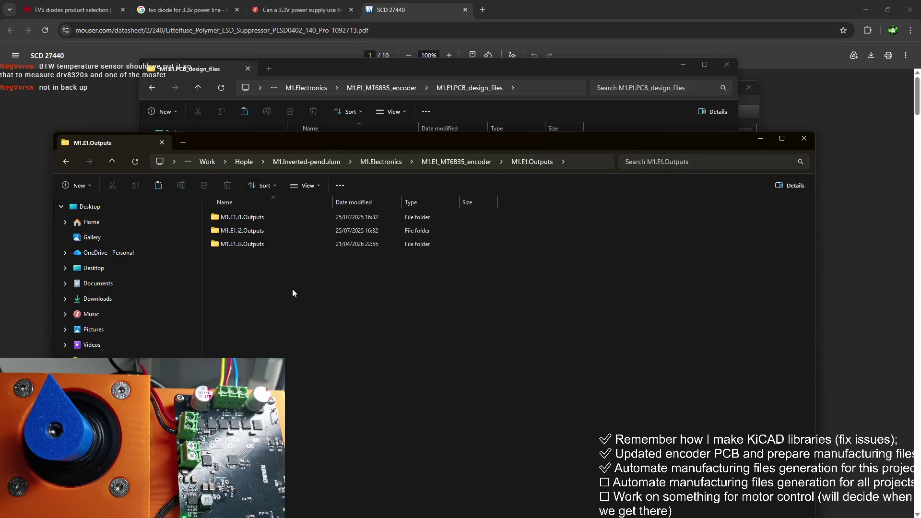
{"action": "key", "text": "alt+Tab"}
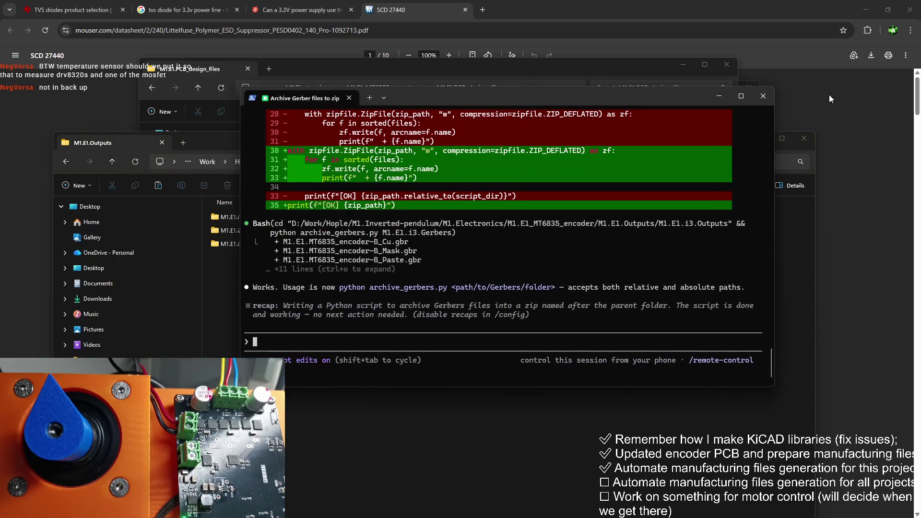
{"action": "left_click", "coordinate": [762, 99]}
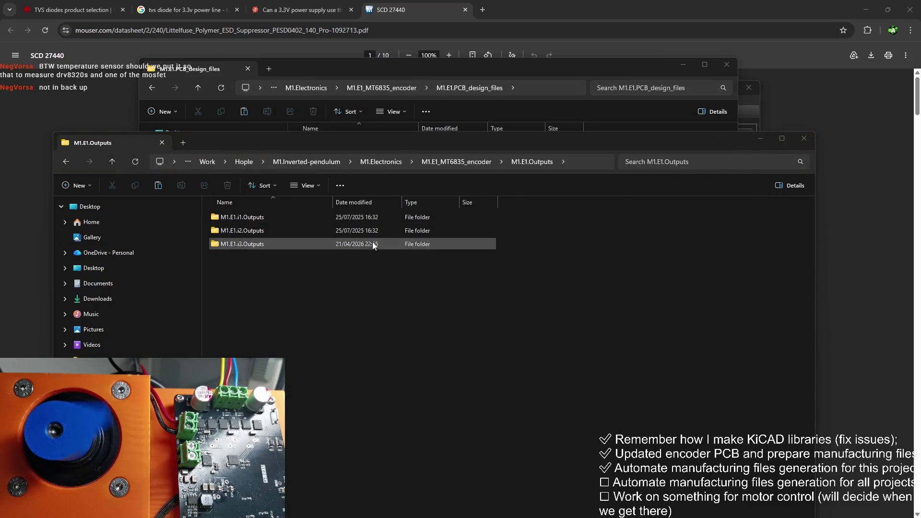
{"action": "left_click", "coordinate": [754, 112]}
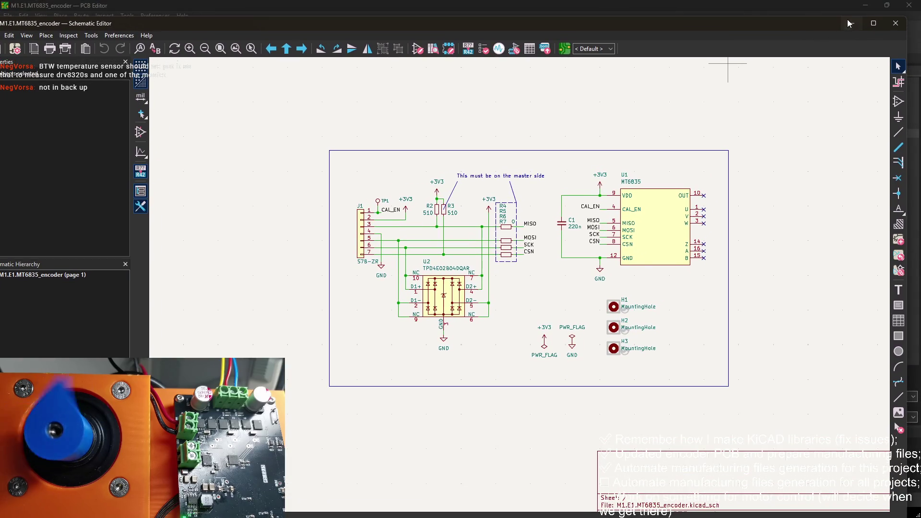
Minimize the schematic editor and put the Copy files job's description into edit mode
{"action": "left_click", "coordinate": [864, 5]}
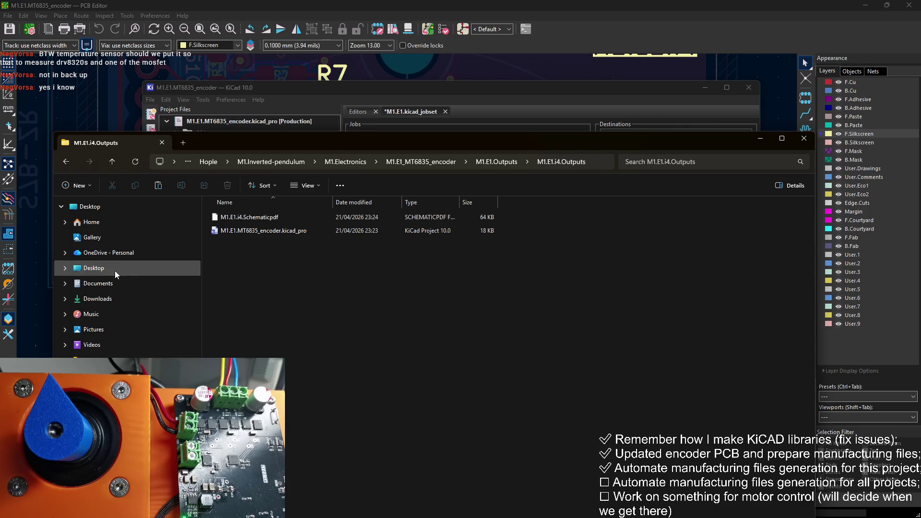
{"action": "left_click", "coordinate": [441, 118]}
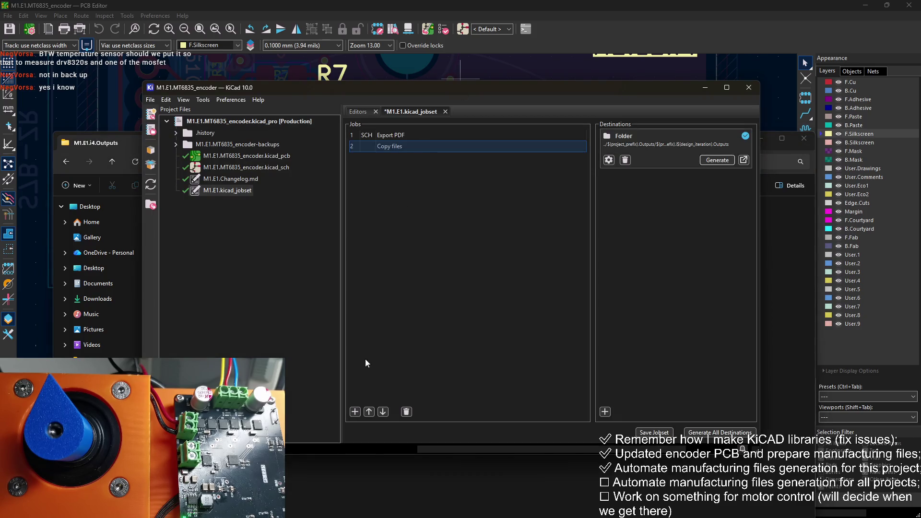
{"action": "left_click", "coordinate": [407, 149]}
{"action": "right_click", "coordinate": [407, 147]}
{"action": "key", "text": "Escape"}
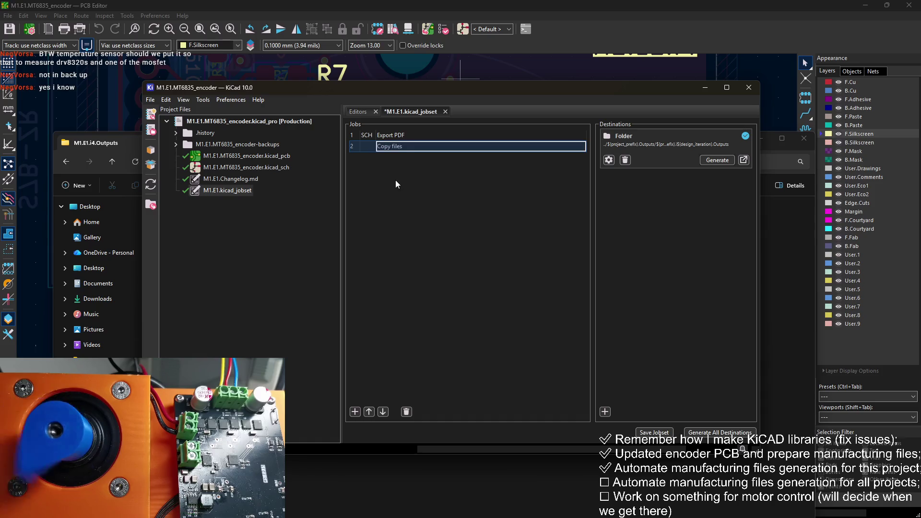
{"action": "left_click", "coordinate": [406, 147]}
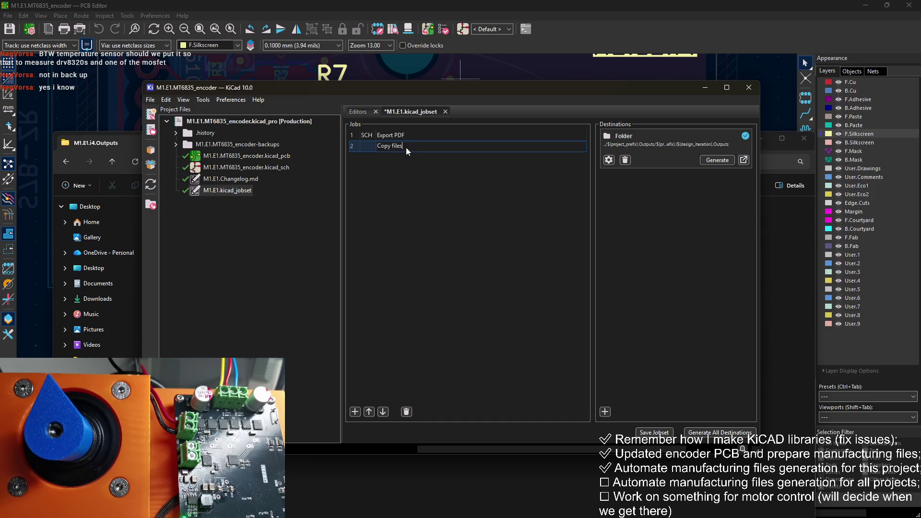
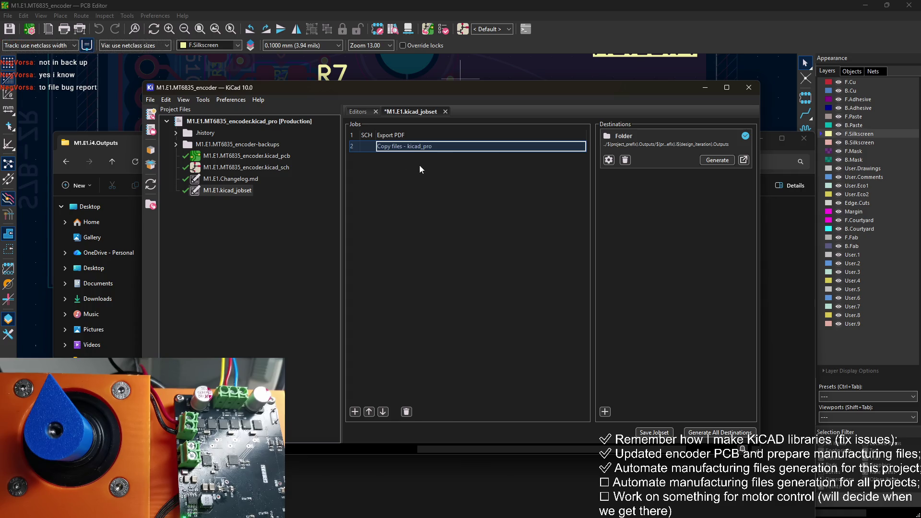
Add a new Special: Copy Files job to the jobset
{"action": "left_click", "coordinate": [354, 411]}
{"action": "scroll", "coordinate": [490, 260], "scroll_direction": "down", "scroll_amount": 2}
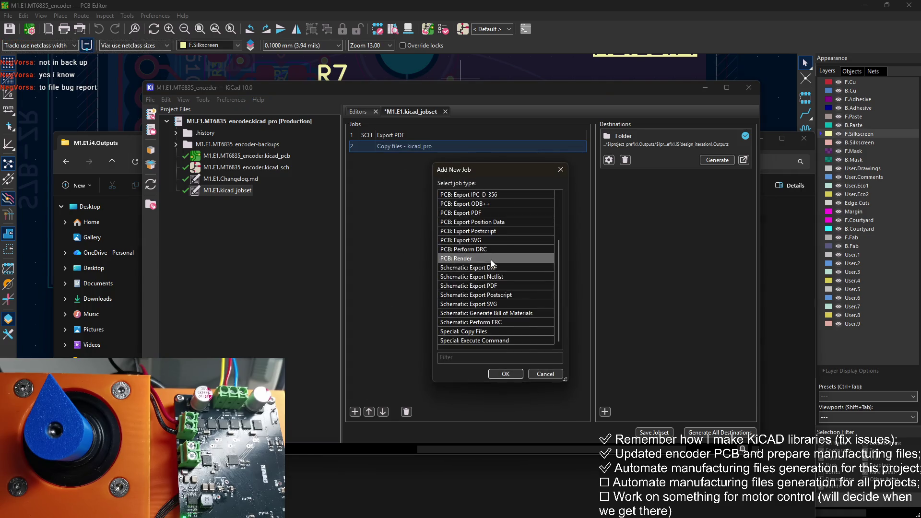
{"action": "left_click", "coordinate": [493, 334]}
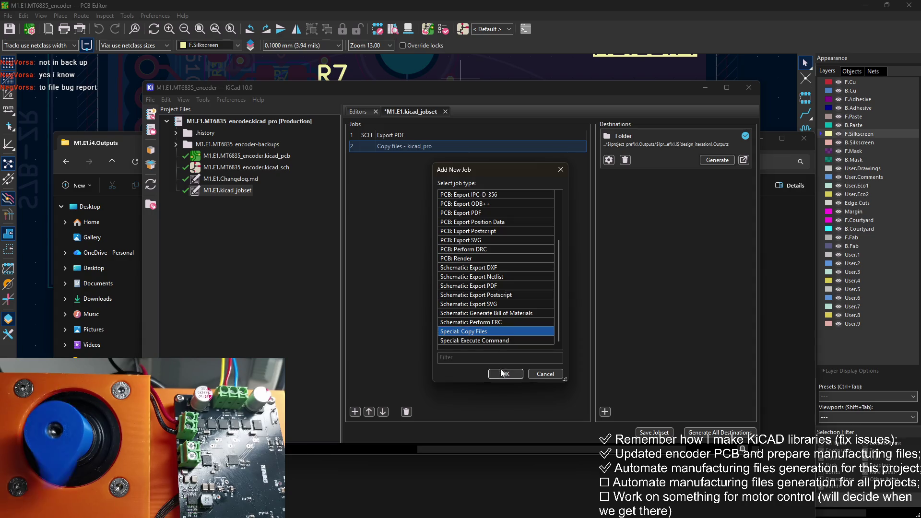
{"action": "key", "text": "Return"}
{"action": "type", "text": "s"}
{"action": "left_click", "coordinate": [429, 271]}
Set the new copy job's Source to ${PROJECTNAME}.kicad_sch, adapting the kicad_pro job's path
{"action": "right_click", "coordinate": [418, 147]}
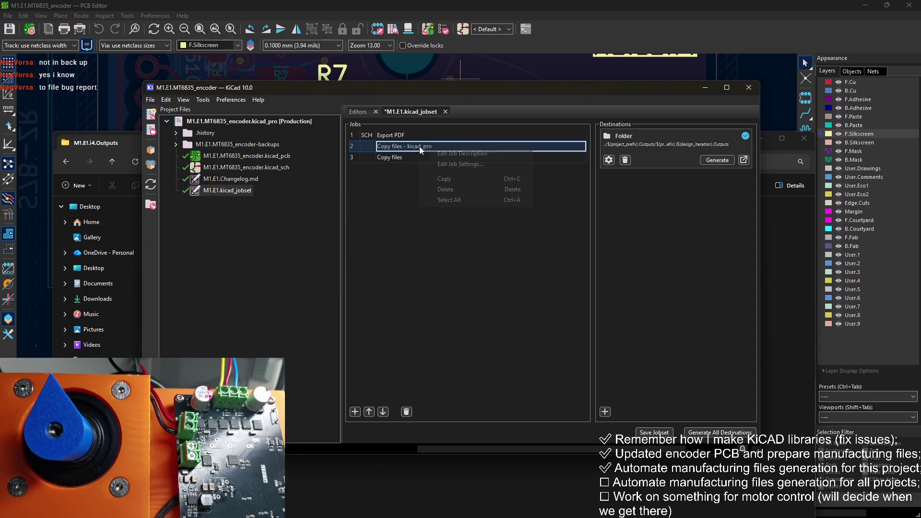
{"action": "left_click", "coordinate": [470, 166]}
{"action": "left_click", "coordinate": [428, 270]}
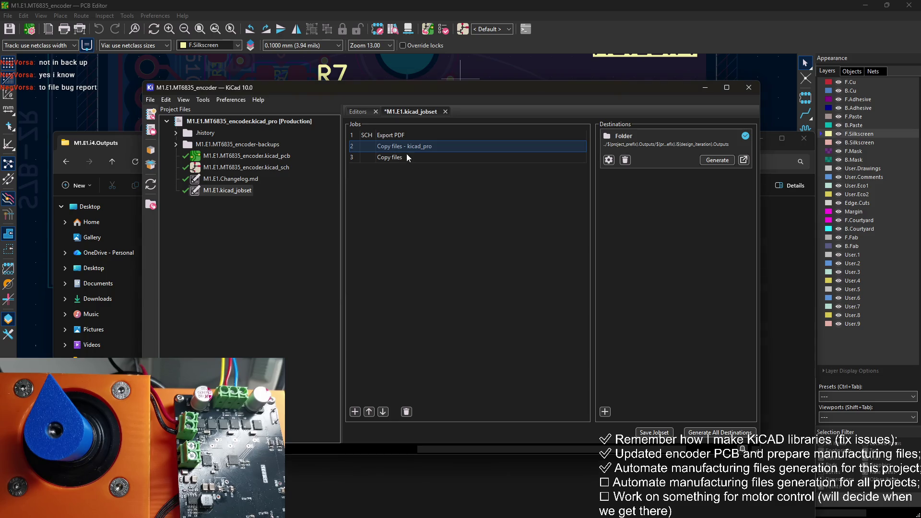
{"action": "left_click", "coordinate": [406, 156]}
{"action": "right_click", "coordinate": [412, 157]}
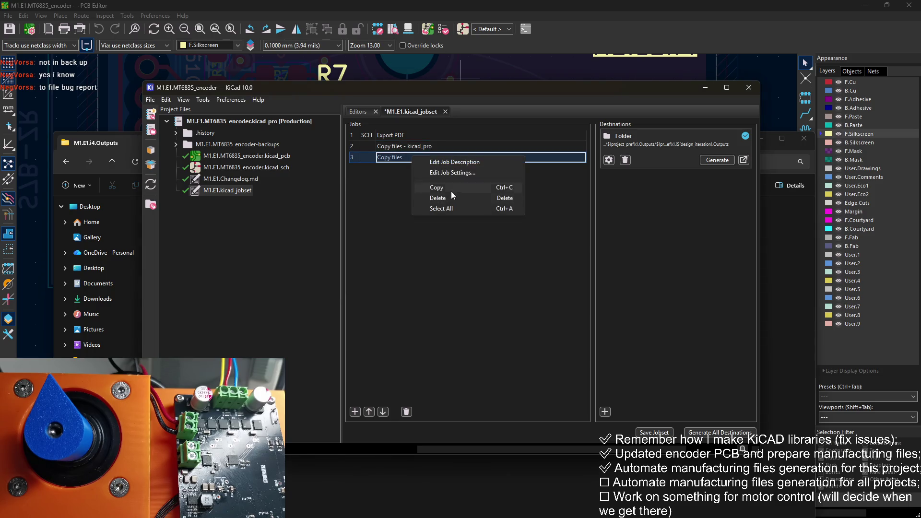
{"action": "left_click", "coordinate": [452, 174]}
{"action": "key", "text": "ctrl+v"}
{"action": "key", "text": "BackSpace"}
{"action": "key", "text": "BackSpace"}
{"action": "key", "text": "BackSpace"}
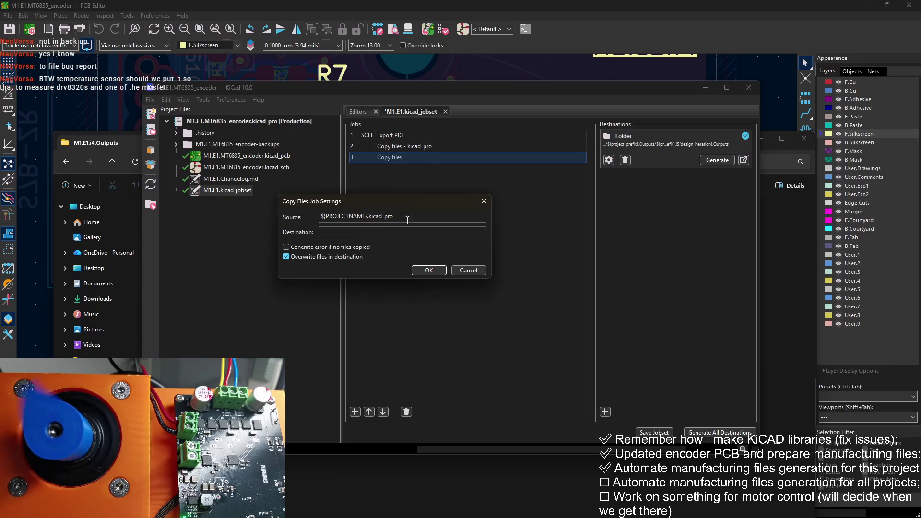
{"action": "type", "text": "sch"}
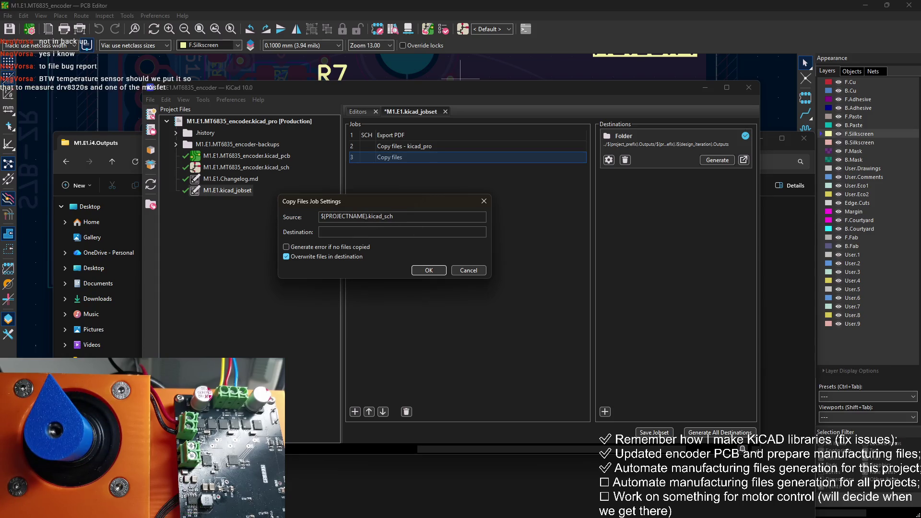
{"action": "left_click_drag", "start_coordinate": [394, 216], "coordinate": [366, 218]}
{"action": "left_click", "coordinate": [430, 270]}
Rename job 3's description to 'Copy files - kicad_sch'
{"action": "right_click", "coordinate": [405, 160]}
{"action": "left_click", "coordinate": [438, 168]}
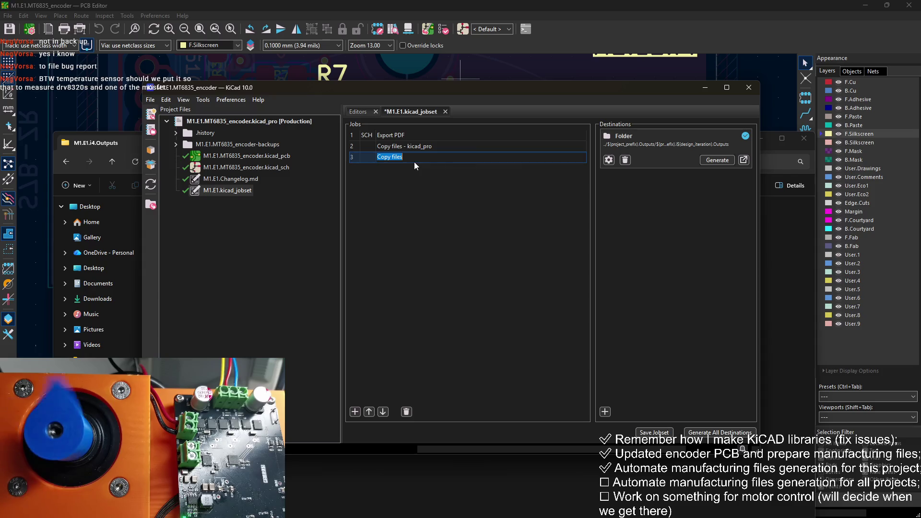
{"action": "key", "text": "BackSpace"}
{"action": "type", "text": "- kicad_sch"}
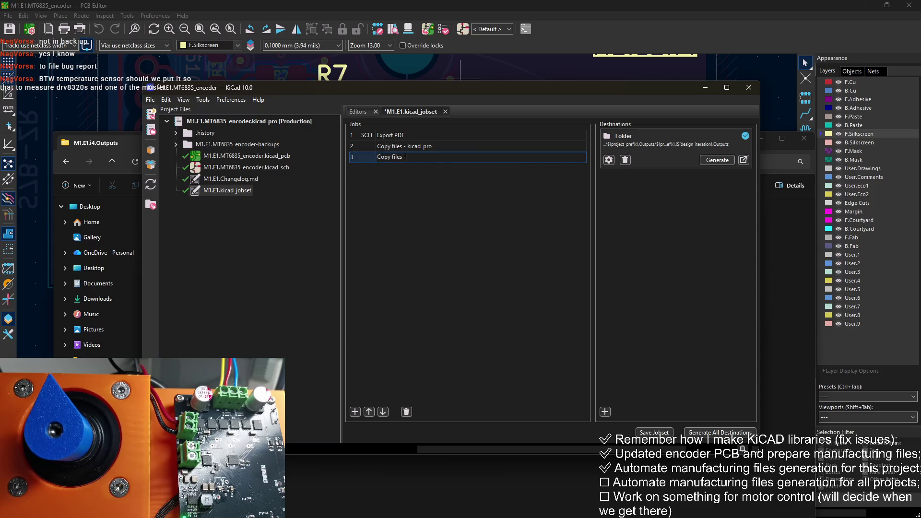
Begin adding another Copy Files job to the jobset
{"action": "left_click", "coordinate": [355, 411]}
{"action": "scroll", "coordinate": [499, 307], "scroll_direction": "down", "scroll_amount": 3}
{"action": "left_click", "coordinate": [496, 331]}
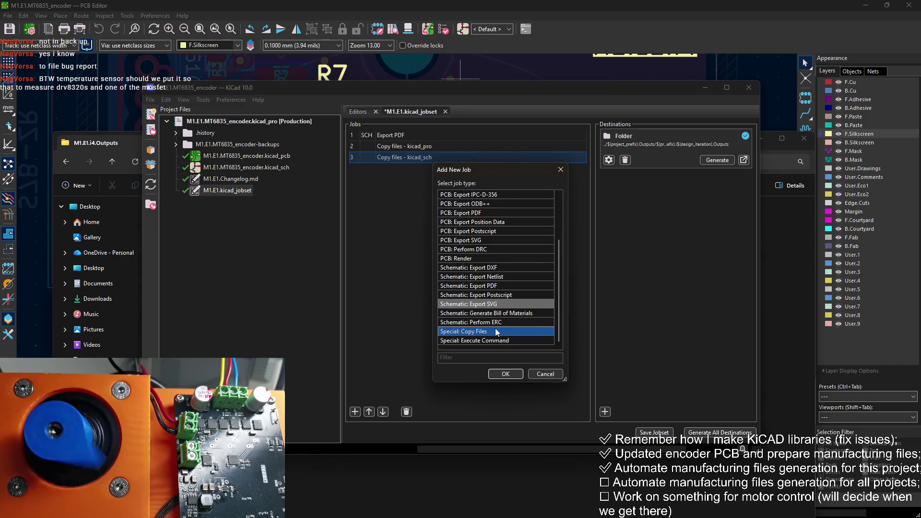
Add a fourth Copy Files job to the jobset
{"action": "double_click", "coordinate": [495, 331]}
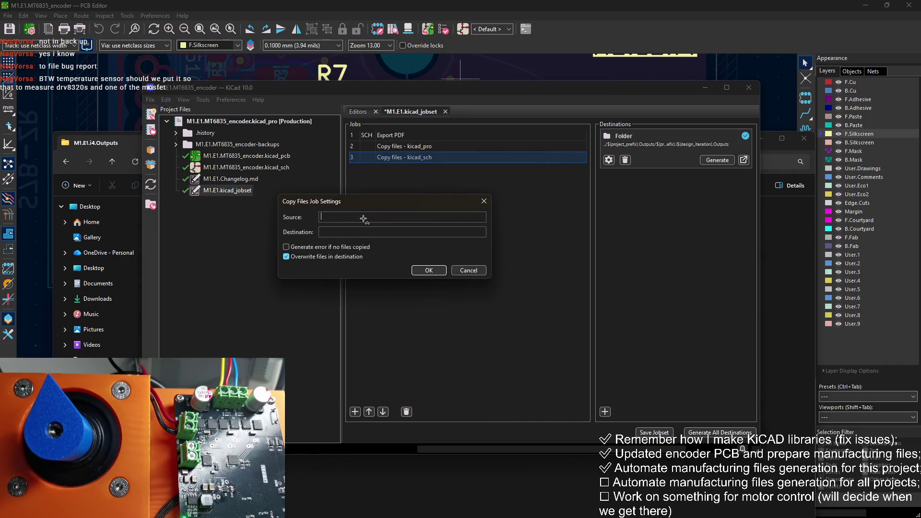
{"action": "left_click", "coordinate": [429, 270]}
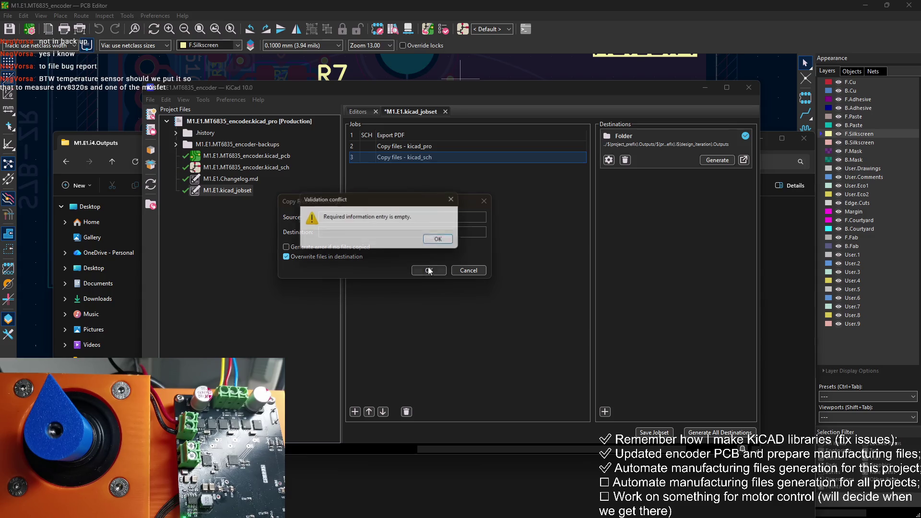
{"action": "key", "text": "Return"}
{"action": "key", "text": "Escape"}
{"action": "right_click", "coordinate": [433, 166]}
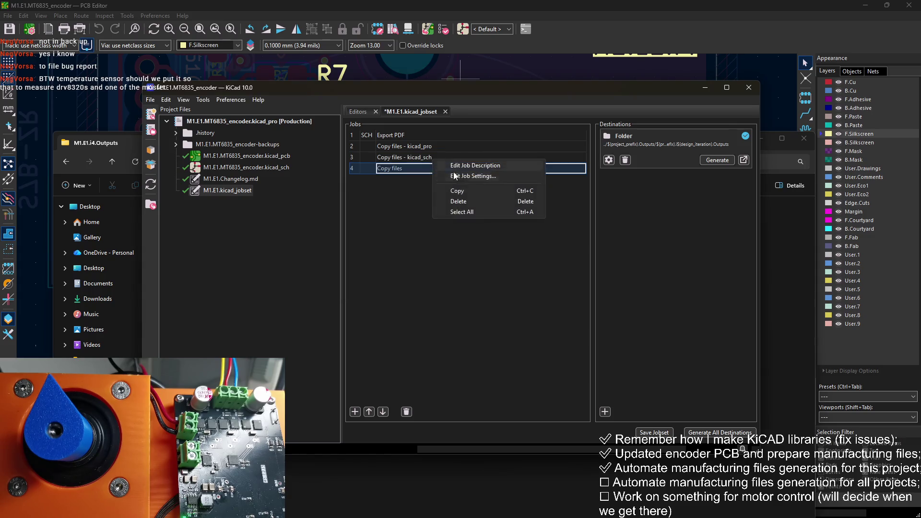
{"action": "left_click", "coordinate": [467, 179]}
{"action": "key", "text": "Escape"}
Set job 4's Source to ${PROJECTNAME}.kicad_pcb using the kicad_sch job's copied path
{"action": "left_click", "coordinate": [441, 160]}
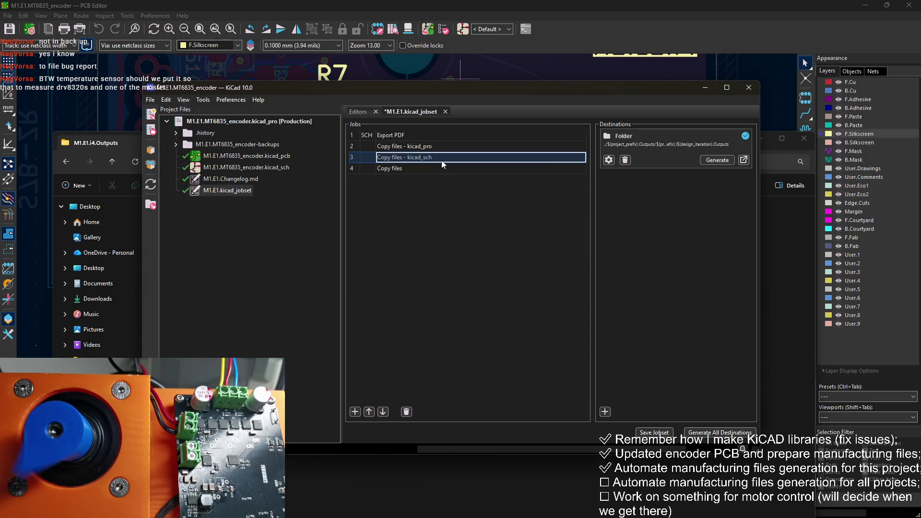
{"action": "right_click", "coordinate": [441, 160]}
{"action": "left_click", "coordinate": [480, 172]}
{"action": "key", "text": "Escape"}
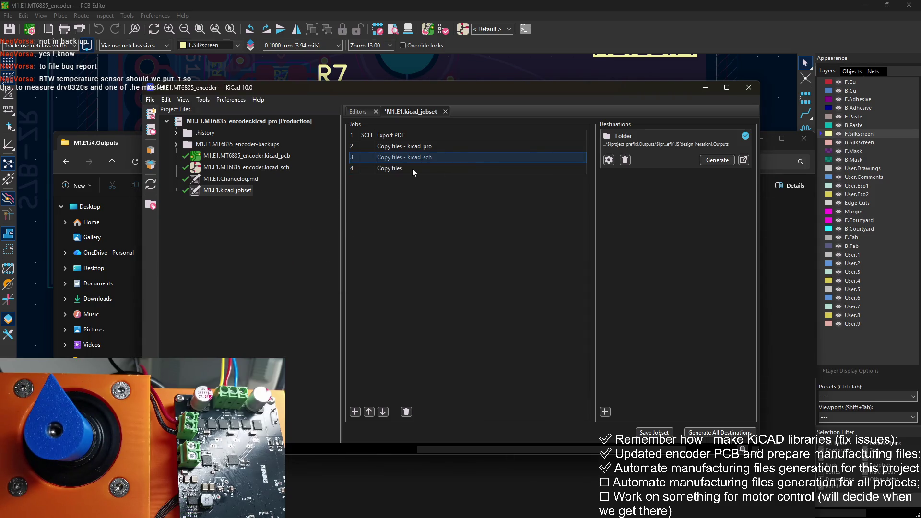
{"action": "right_click", "coordinate": [412, 168]}
{"action": "left_click", "coordinate": [464, 186]}
{"action": "key", "text": "ctrl+v"}
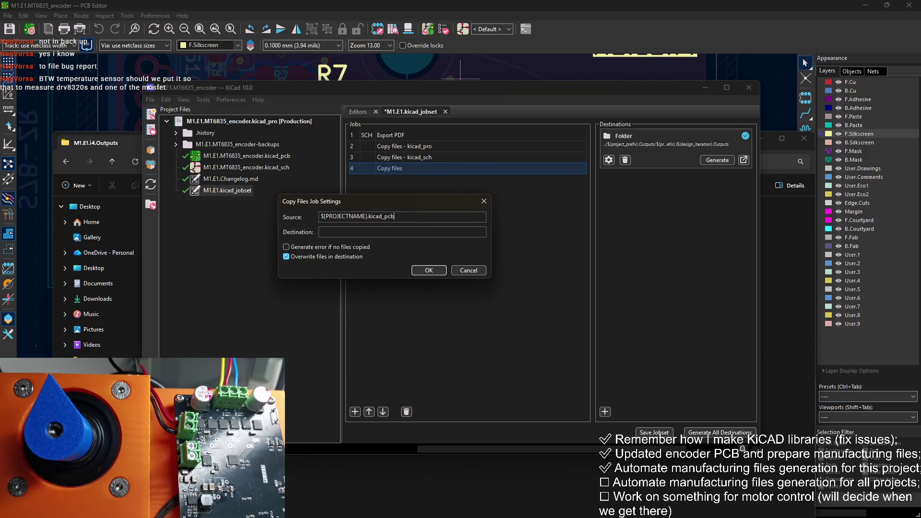
{"action": "double_click", "coordinate": [368, 216]}
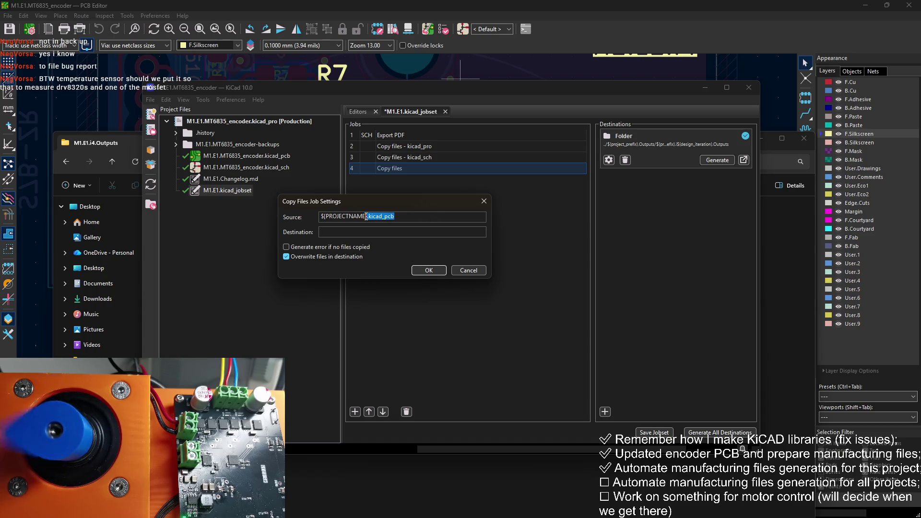
{"action": "left_click", "coordinate": [429, 271]}
Start editing job 4's description to rename it
{"action": "left_click", "coordinate": [413, 171]}
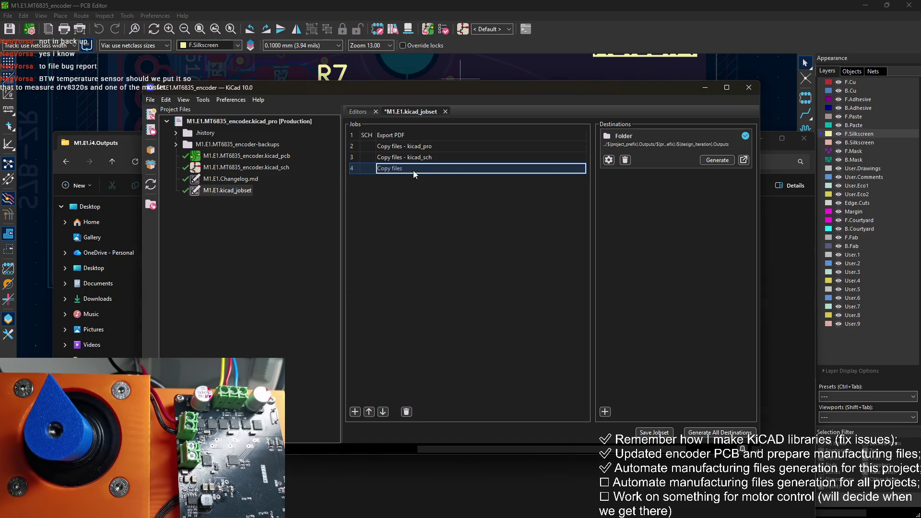
{"action": "right_click", "coordinate": [413, 171]}
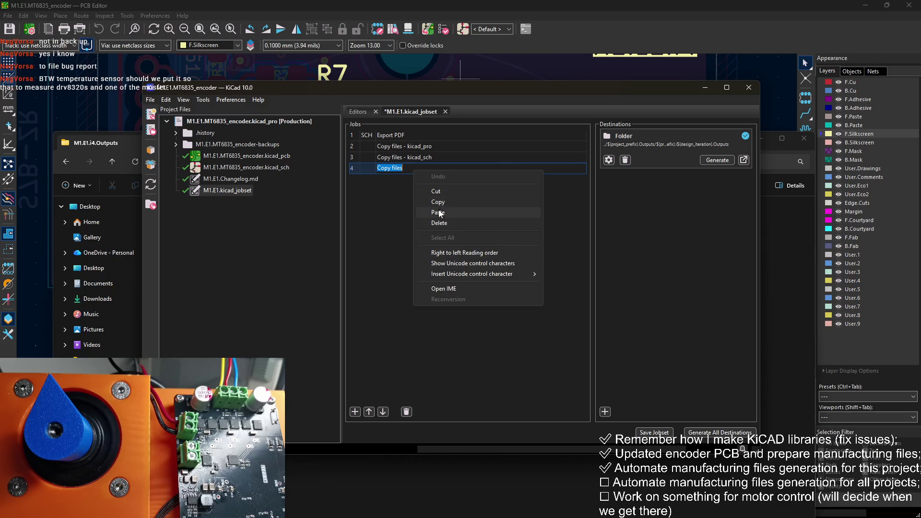
{"action": "left_click", "coordinate": [412, 169]}
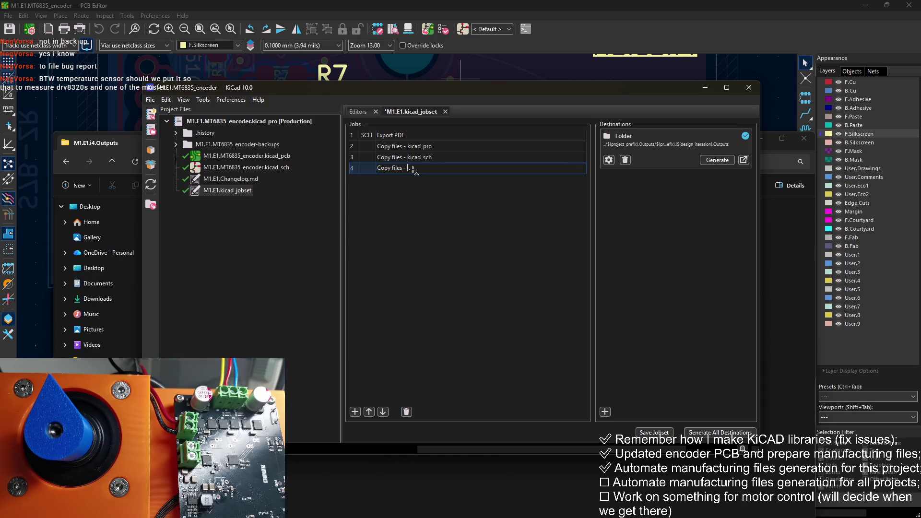
Rename job 4 'Copy files - kicad_pcb', save the jobset, and delete the old M1.E1.i4.Outputs folder
{"action": "type", "text": "- kicad_pcb"}
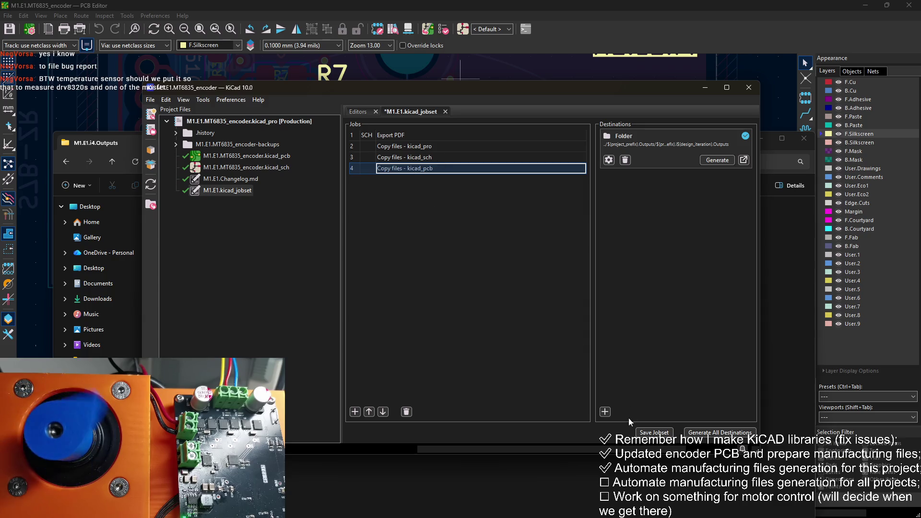
{"action": "left_click", "coordinate": [653, 433]}
{"action": "left_click", "coordinate": [490, 444]}
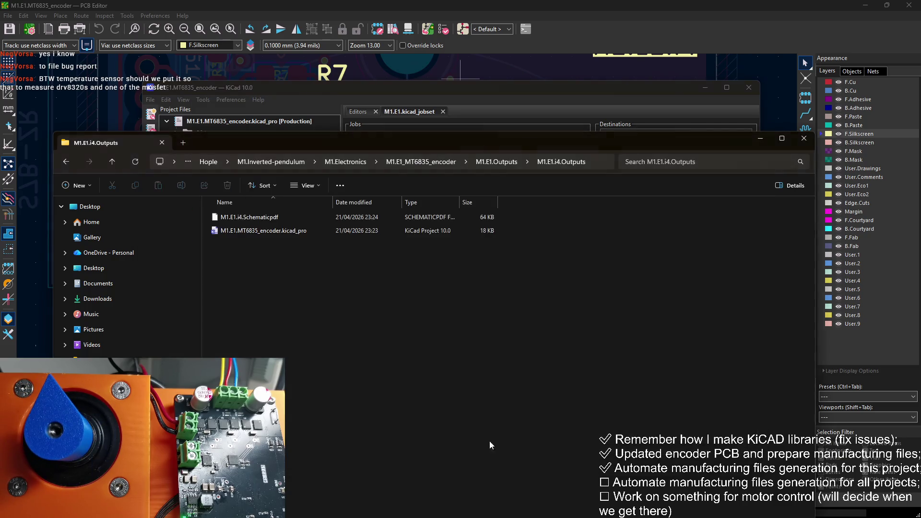
{"action": "left_click", "coordinate": [531, 165]}
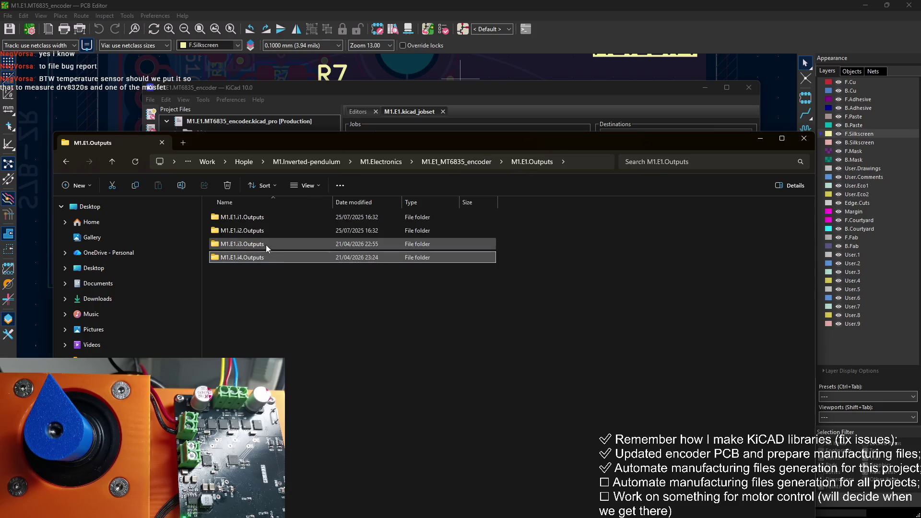
{"action": "key", "text": "Delete"}
Regenerate the jobset outputs and open the new M1.E1.i4.Outputs folder
{"action": "left_click", "coordinate": [626, 90]}
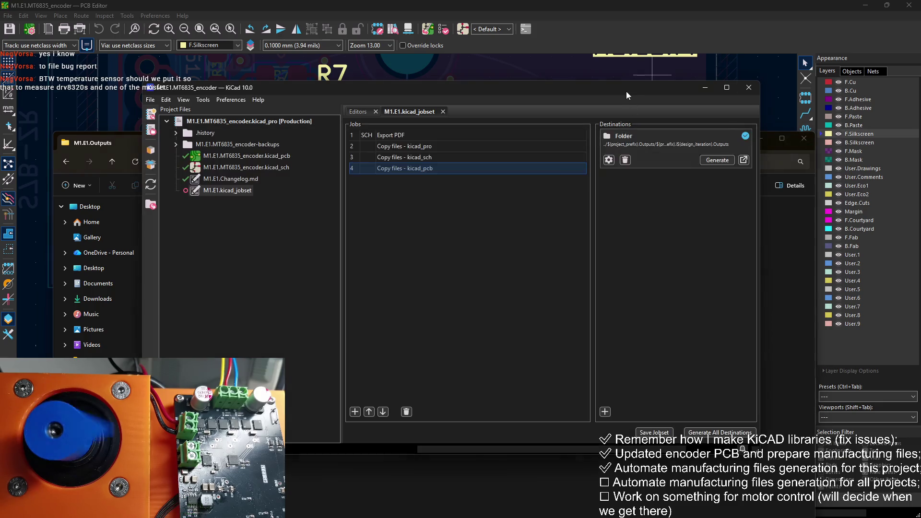
{"action": "left_click", "coordinate": [701, 434]}
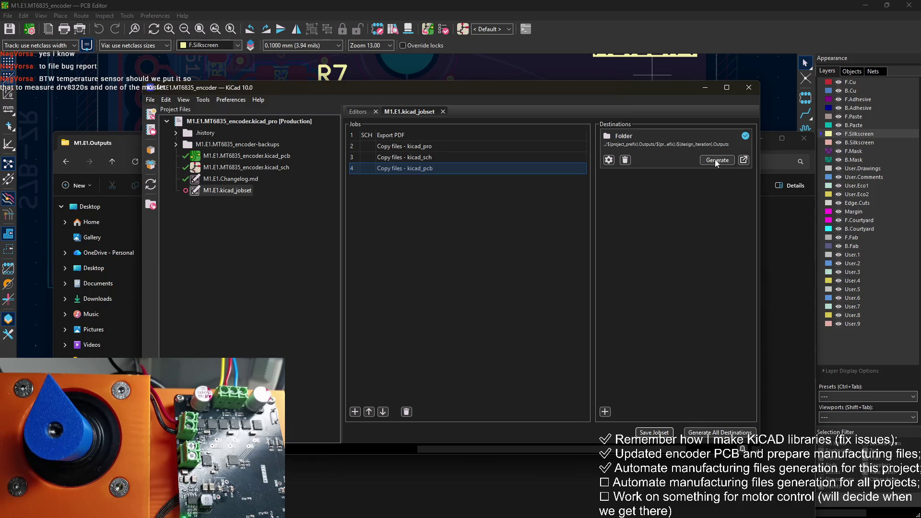
{"action": "left_click", "coordinate": [779, 242]}
{"action": "double_click", "coordinate": [289, 256]}
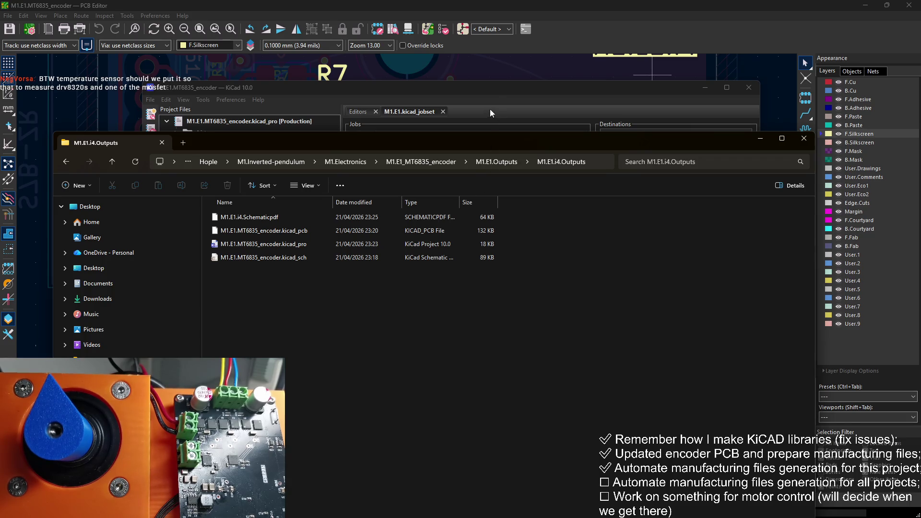
{"action": "left_click", "coordinate": [485, 93]}
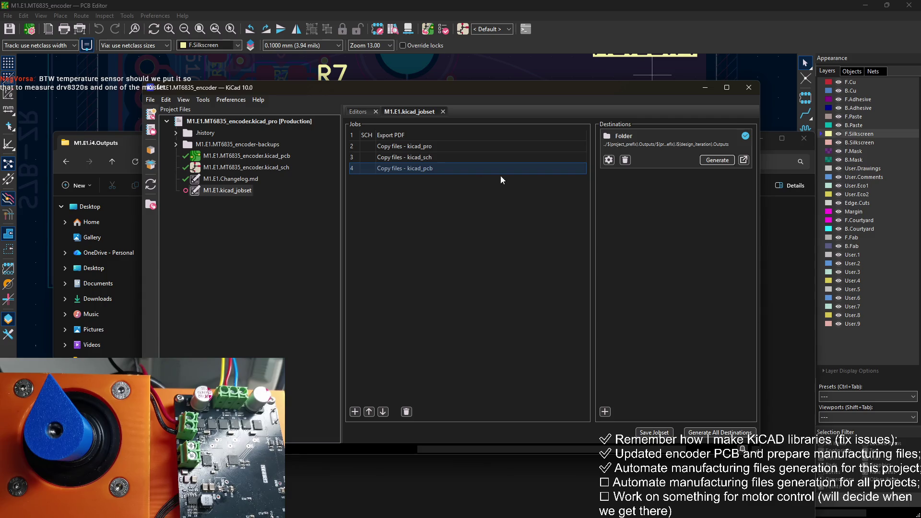
Add an Execute Command job to the jobset as job 5
{"action": "left_click", "coordinate": [354, 412]}
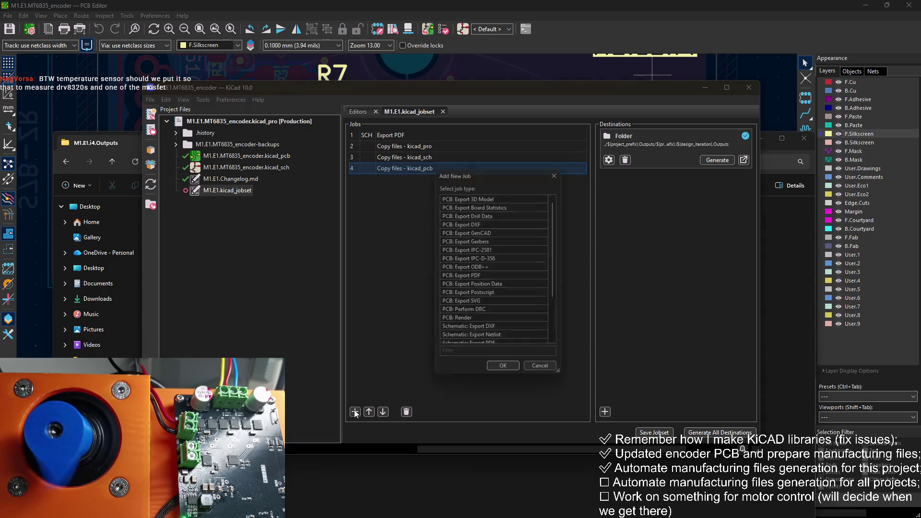
{"action": "scroll", "coordinate": [479, 312], "scroll_direction": "down", "scroll_amount": 3}
{"action": "left_click", "coordinate": [485, 341]}
{"action": "left_click", "coordinate": [499, 373]}
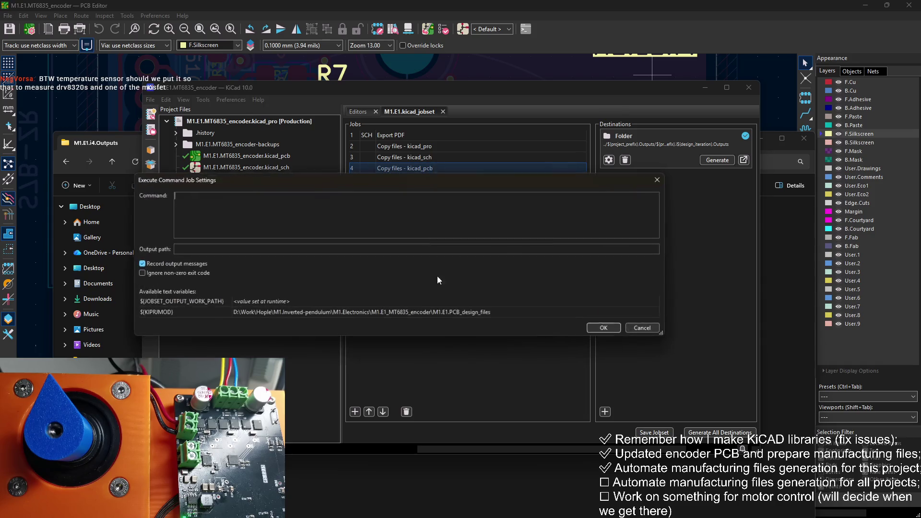
{"action": "type", "text": "cmd"}
{"action": "left_click", "coordinate": [614, 330]}
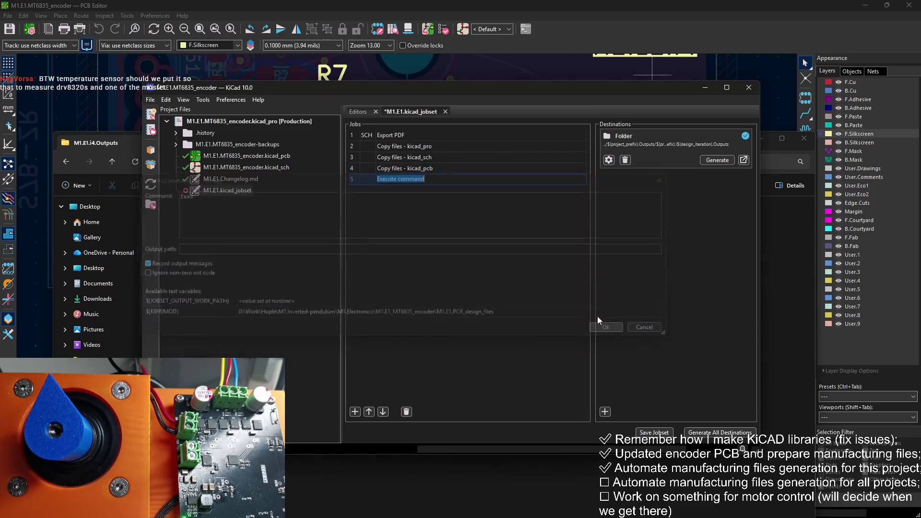
Name job 5 'Execute command - Rename project files' and save the jobset
{"action": "key", "text": "End"}
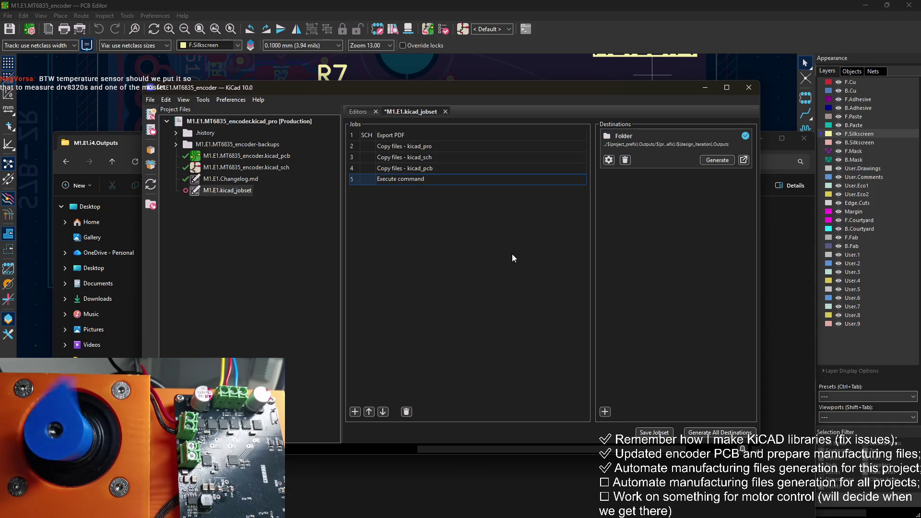
{"action": "type", "text": " - "}
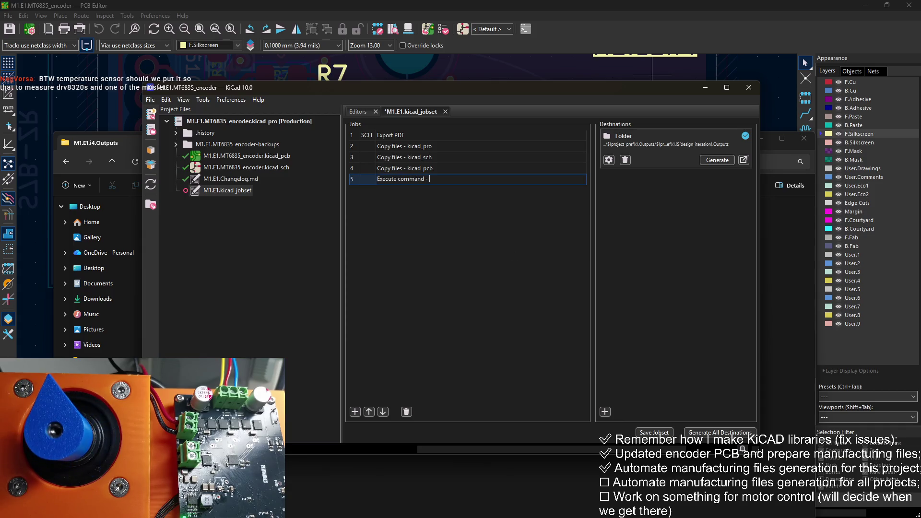
{"action": "type", "text": "Rename projec"}
{"action": "type", "text": "t files"}
{"action": "key", "text": "Return"}
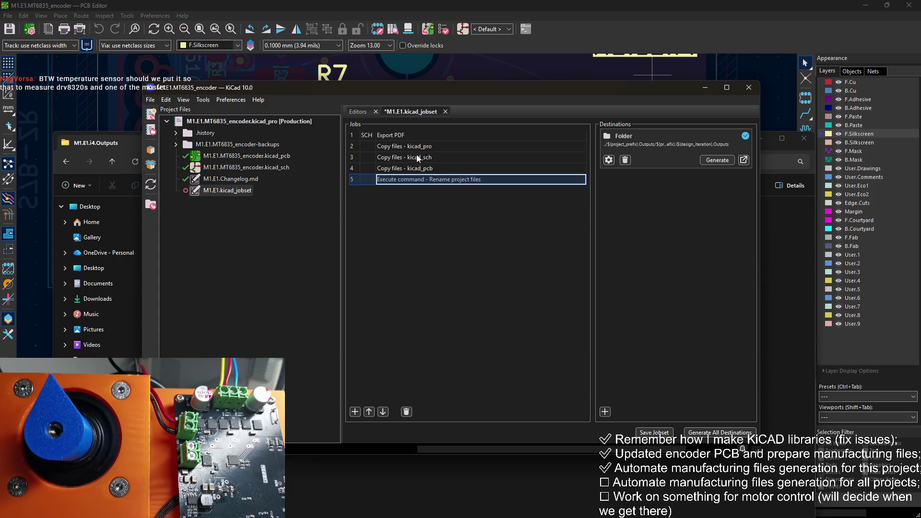
{"action": "left_click", "coordinate": [654, 433]}
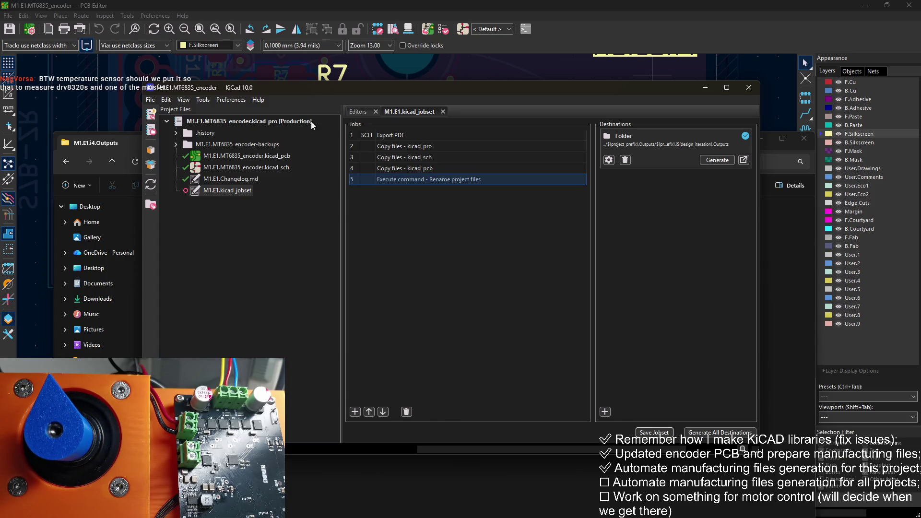
{"action": "left_click", "coordinate": [30, 29]}
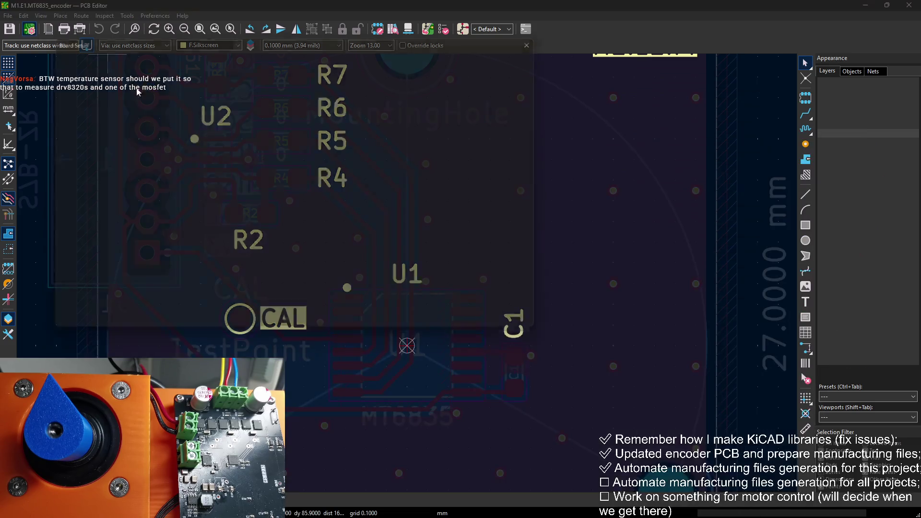
{"action": "key", "text": "Escape"}
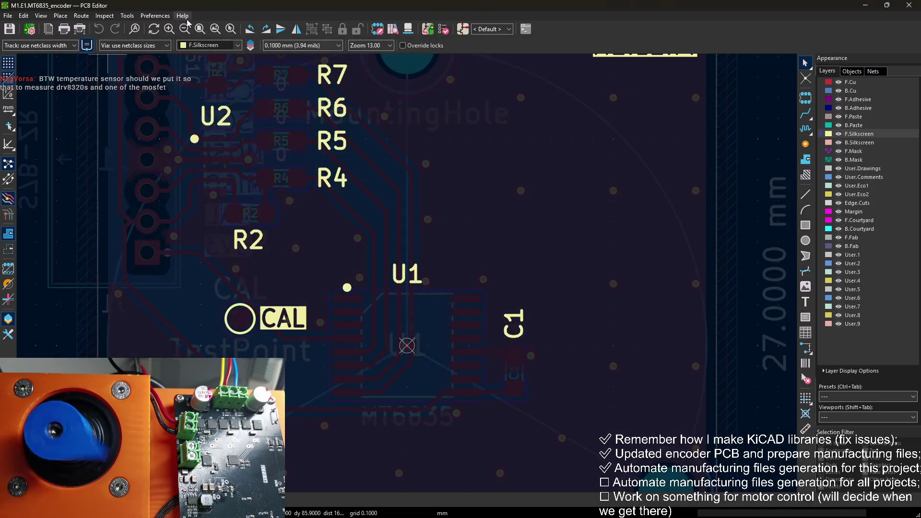
{"action": "left_click", "coordinate": [154, 15]}
{"action": "left_click", "coordinate": [192, 58]}
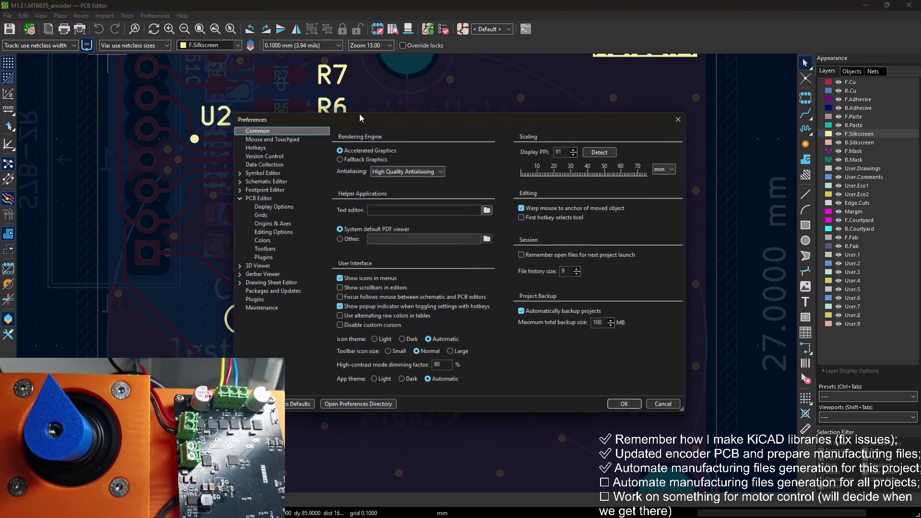
{"action": "left_click", "coordinate": [678, 119]}
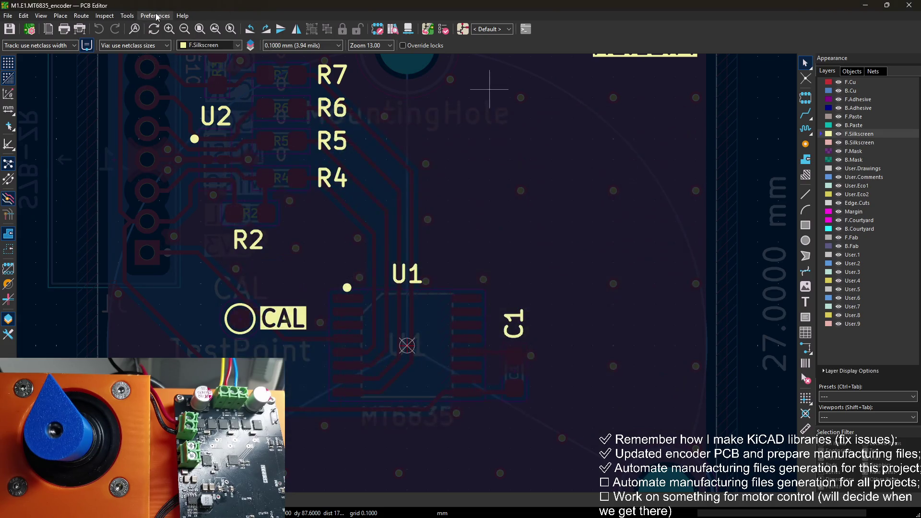
{"action": "left_click", "coordinate": [156, 16]}
{"action": "left_click", "coordinate": [185, 27]}
{"action": "left_click", "coordinate": [386, 229]}
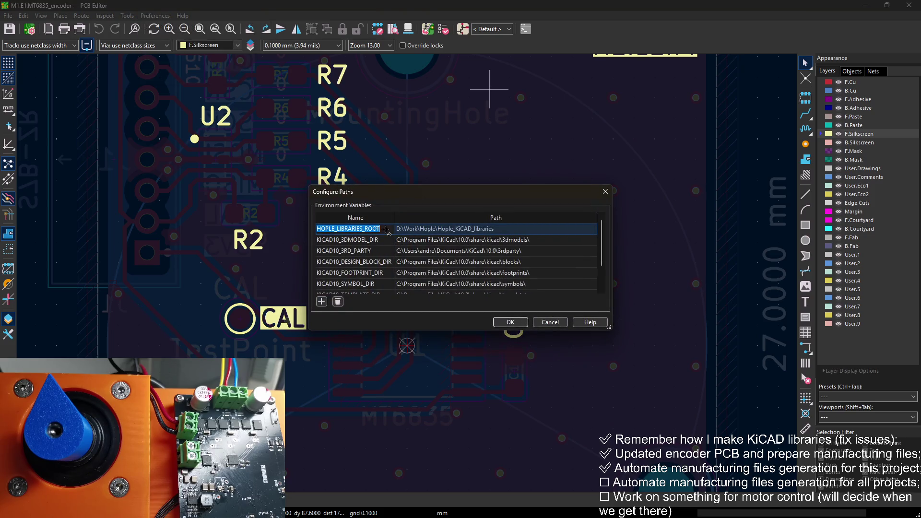
{"action": "left_click", "coordinate": [510, 322]}
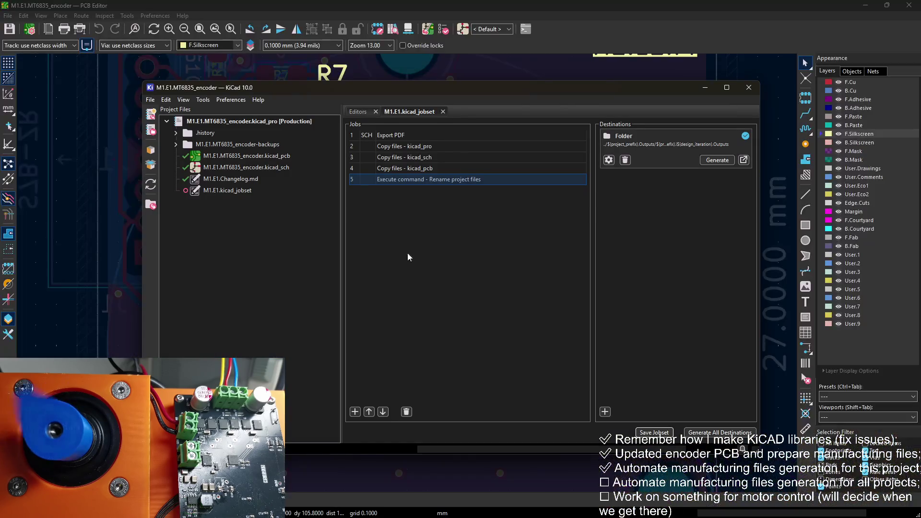
Set job 5's Command to 'python ${HOPLE_LIBRARIES_ROOT}Automations/'
{"action": "right_click", "coordinate": [439, 180]}
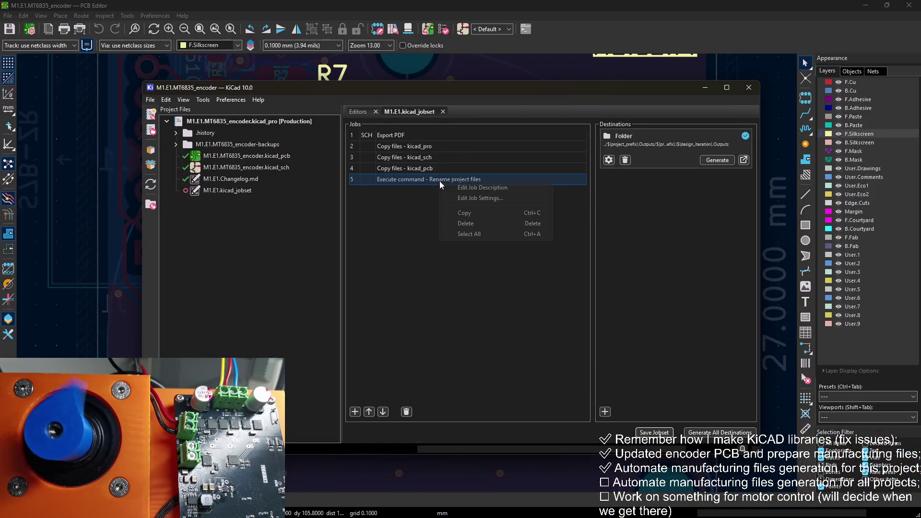
{"action": "left_click", "coordinate": [470, 198]}
{"action": "left_click", "coordinate": [289, 208]}
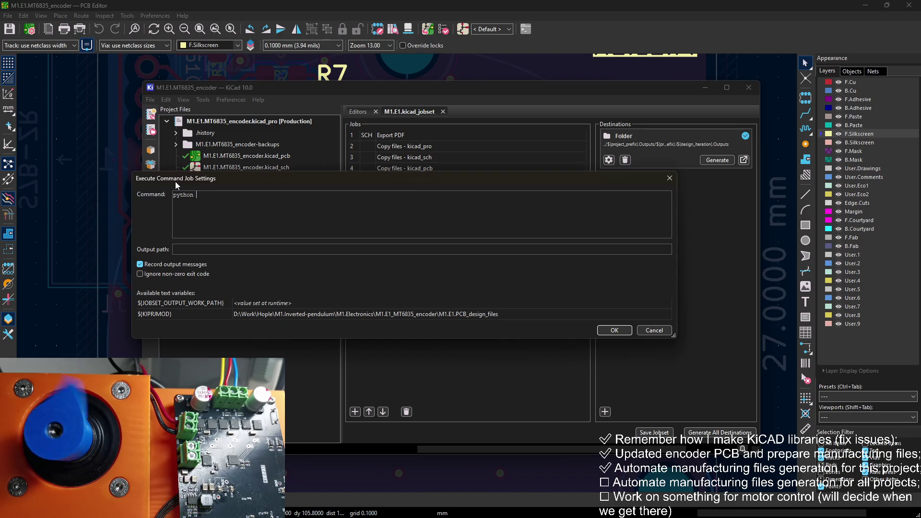
{"action": "type", "text": "${HOPLE_LIBRARIES_ROOT"}
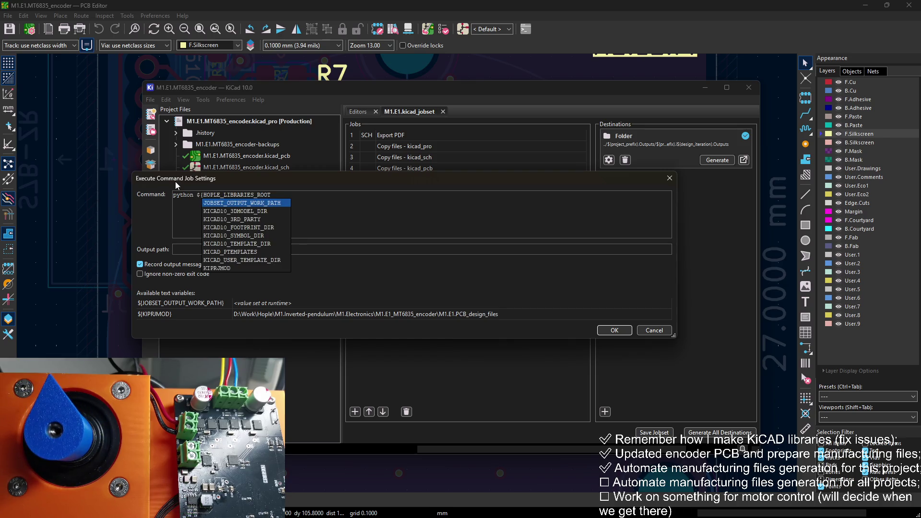
{"action": "key", "text": "Return"}
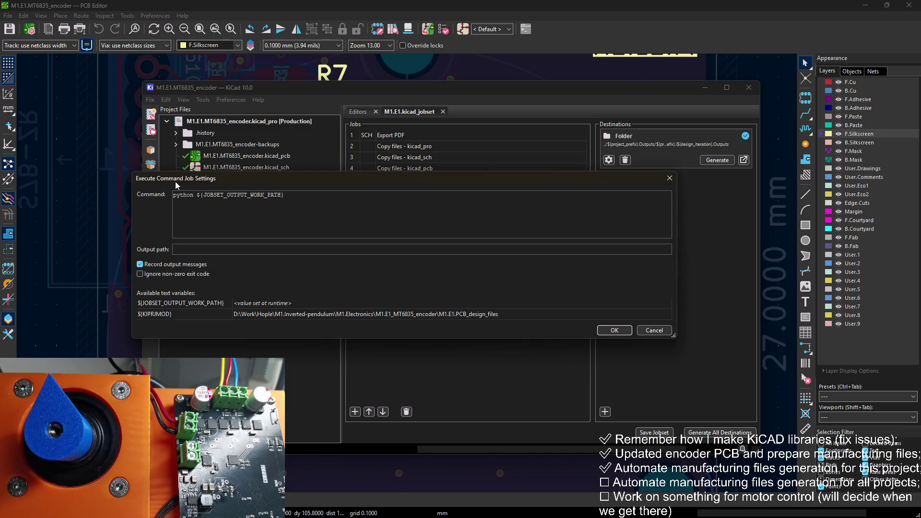
{"action": "key", "text": "Left"}
{"action": "key", "text": "ctrl+shift+Left"}
{"action": "type", "text": "HOPLE_LIBRARIES_ROOT}"}
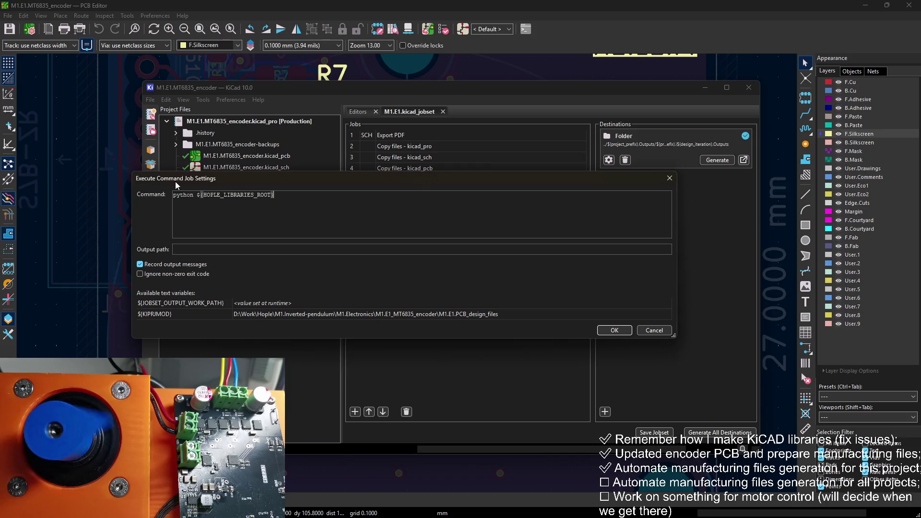
{"action": "type", "text": "A"}
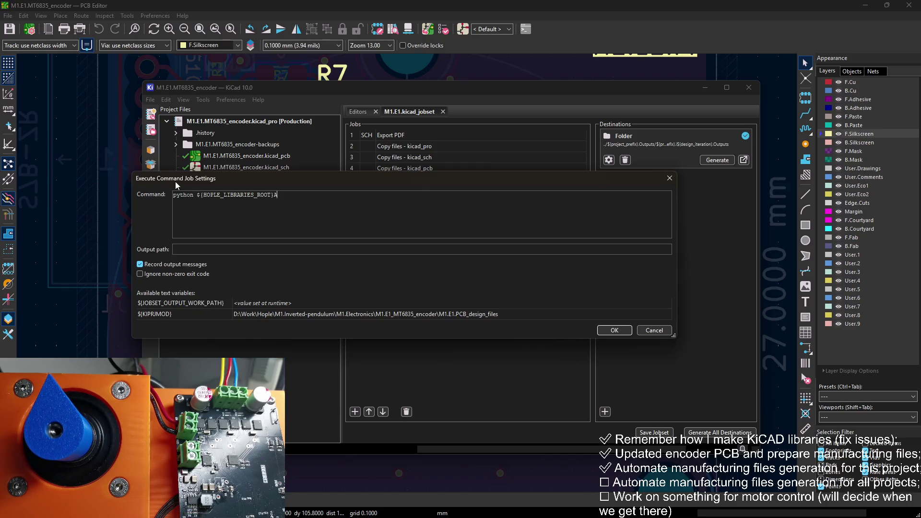
{"action": "type", "text": "utomations"}
{"action": "type", "text": "/"}
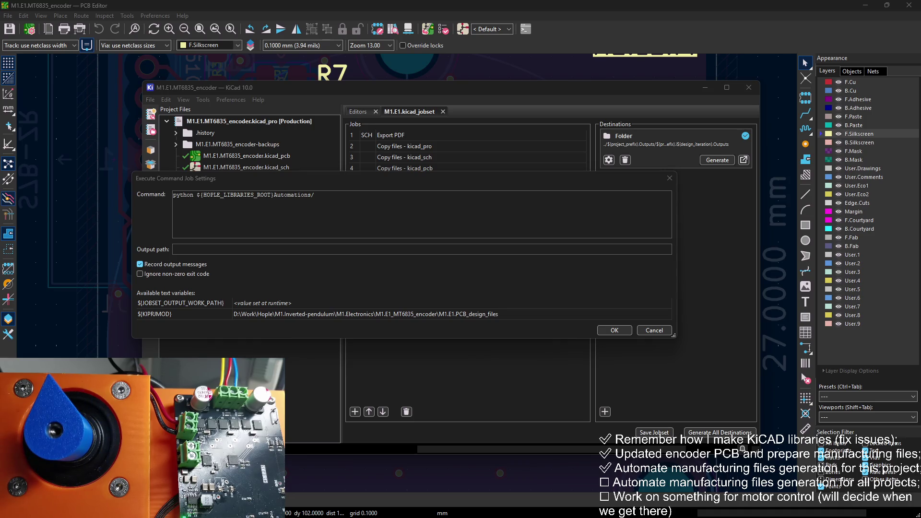
{"action": "left_click_drag", "start_coordinate": [748, 163], "coordinate": [685, 232]}
Rename the first script to rename_outputs.py by removing the M1.E1. prefix
{"action": "left_click", "coordinate": [303, 304]}
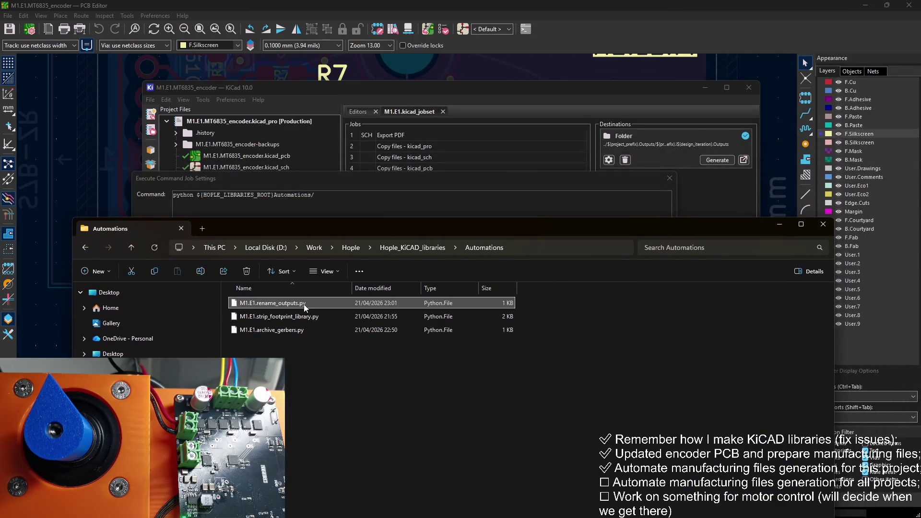
{"action": "left_click", "coordinate": [303, 305]}
{"action": "key", "text": "Home"}
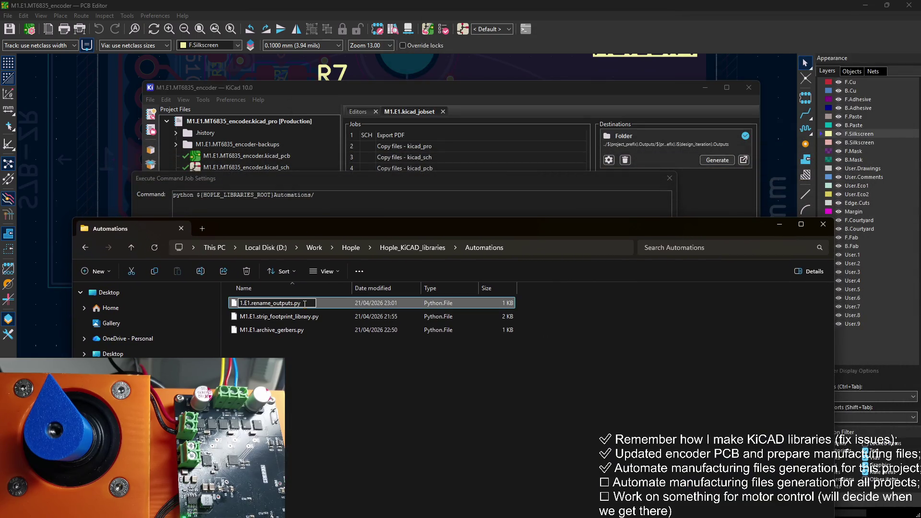
{"action": "key", "text": "Delete"}
{"action": "key", "text": "Delete"}
{"action": "key", "text": "Delete"}
{"action": "key", "text": "Return"}
Rename the next script to strip_footprint_library.py without the M1.E1. prefix
{"action": "key", "text": "Down"}
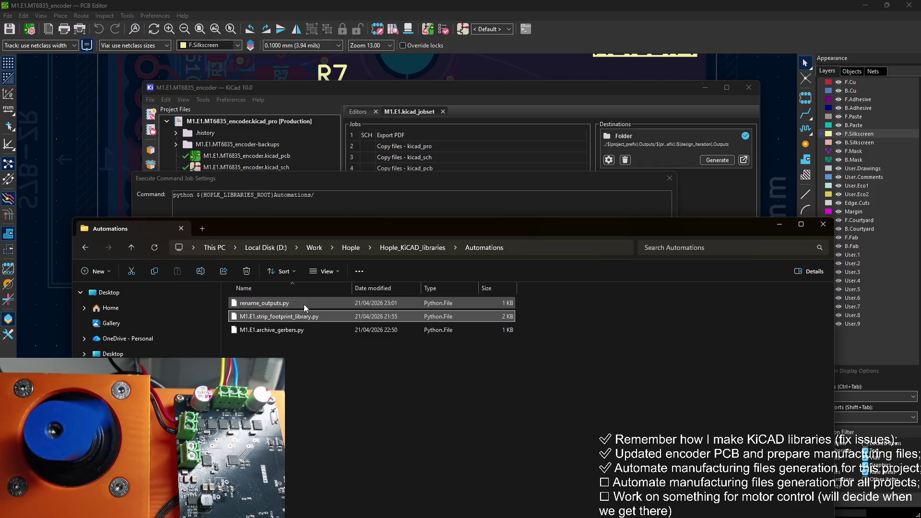
{"action": "key", "text": "F2"}
{"action": "key", "text": "Home"}
{"action": "key", "text": "Delete"}
{"action": "key", "text": "Delete"}
{"action": "key", "text": "Delete"}
{"action": "key", "text": "Delete"}
{"action": "key", "text": "Delete"}
{"action": "key", "text": "Delete"}
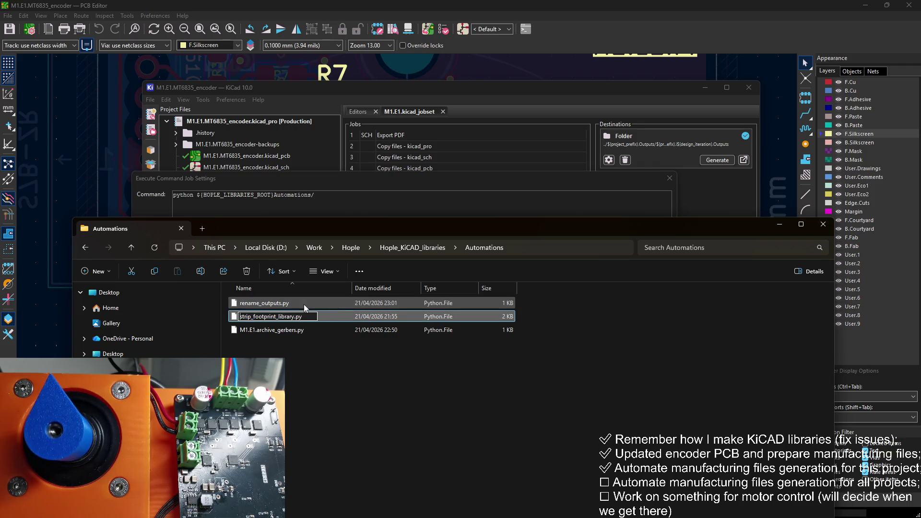
{"action": "key", "text": "Return"}
{"action": "key", "text": "Down"}
Rename the last script to archive_gerbers.py without the M1.E1. prefix
{"action": "key", "text": "F2"}
{"action": "key", "text": "Right"}
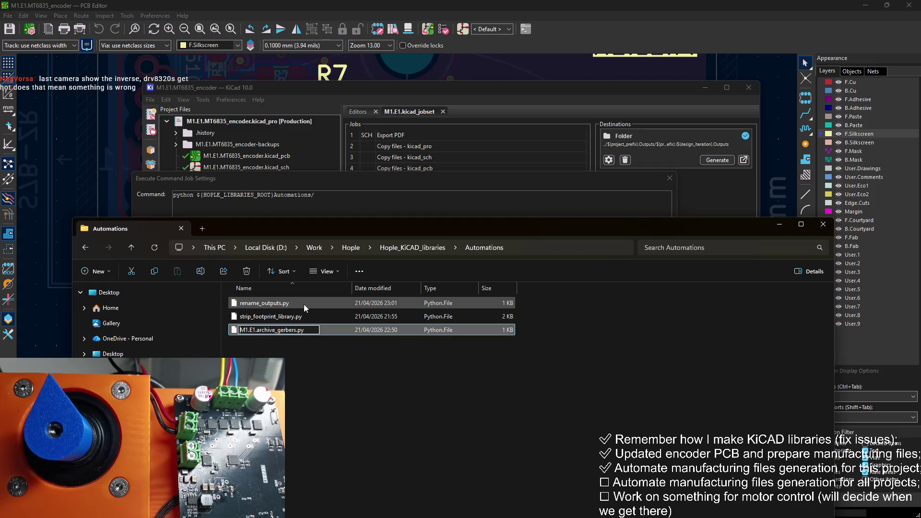
{"action": "key", "text": "Home"}
{"action": "key", "text": "Delete"}
{"action": "key", "text": "Delete"}
{"action": "key", "text": "Delete"}
{"action": "key", "text": "Return"}
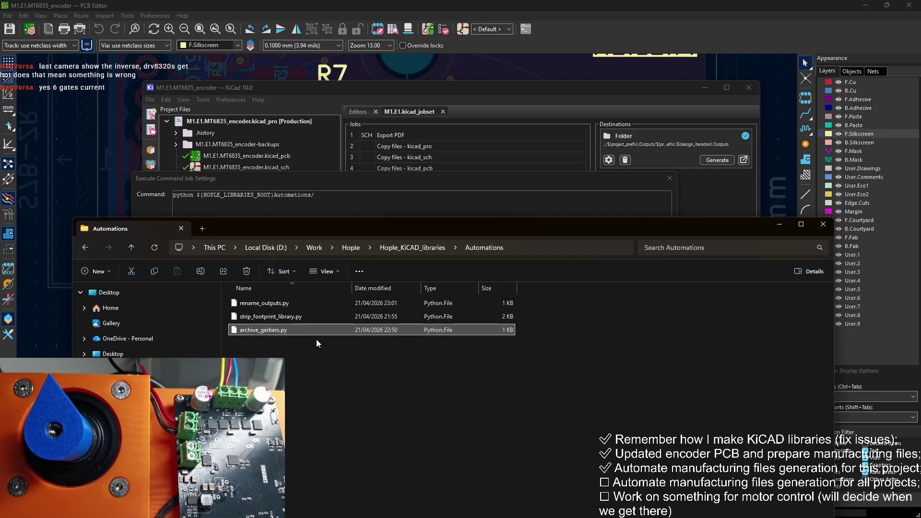
{"action": "key", "text": "Up"}
{"action": "key", "text": "Up"}
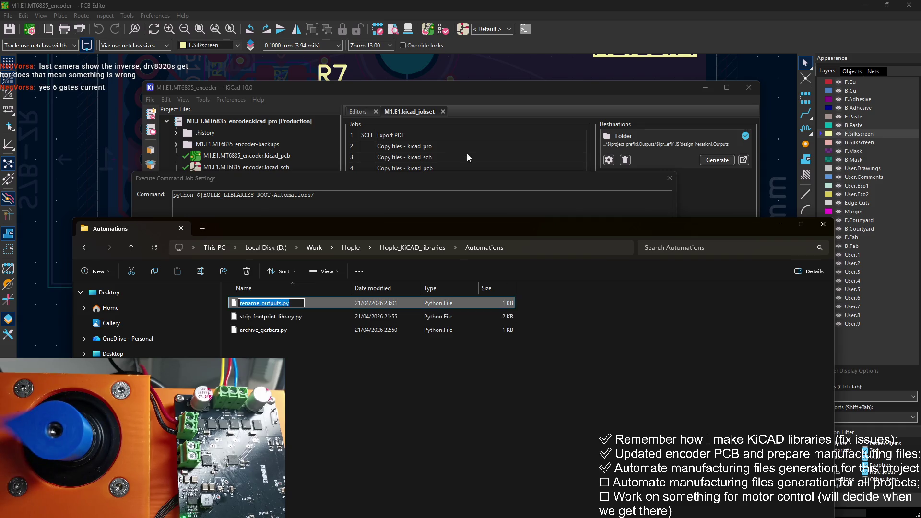
Extend job 5's command to call rename_outputs.py with ${design_iteration} as argument
{"action": "left_click", "coordinate": [312, 195]}
{"action": "type", "text": "/ rename_outputs.py"}
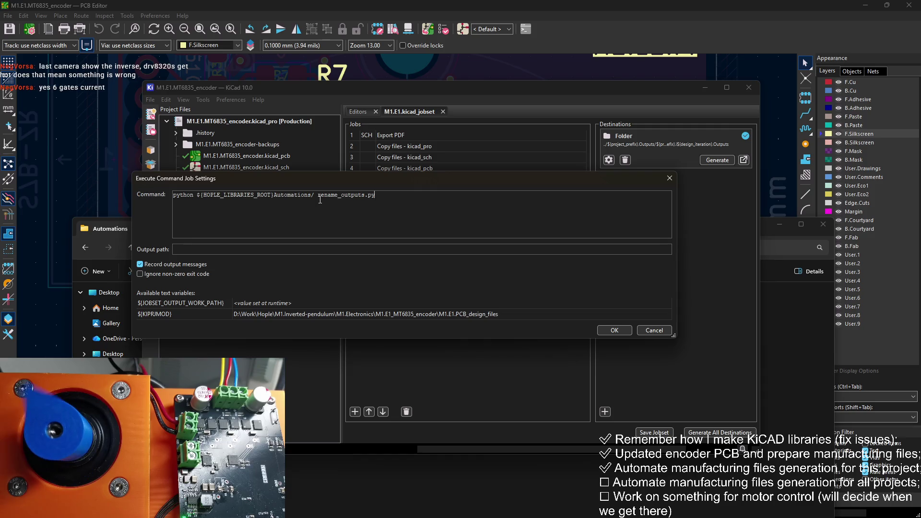
{"action": "key", "text": "ctrl+Left"}
{"action": "key", "text": "ctrl+Left"}
{"action": "key", "text": "ctrl+Left"}
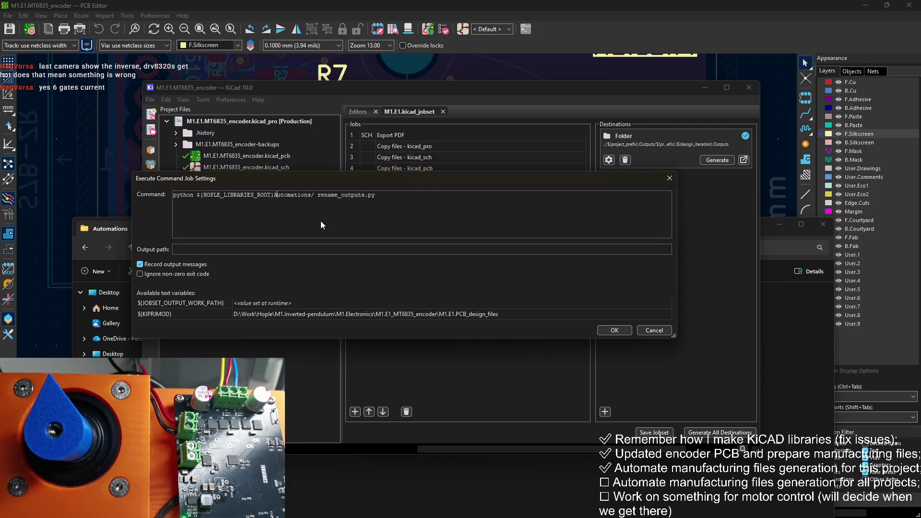
{"action": "key", "text": "Right"}
{"action": "key", "text": "End"}
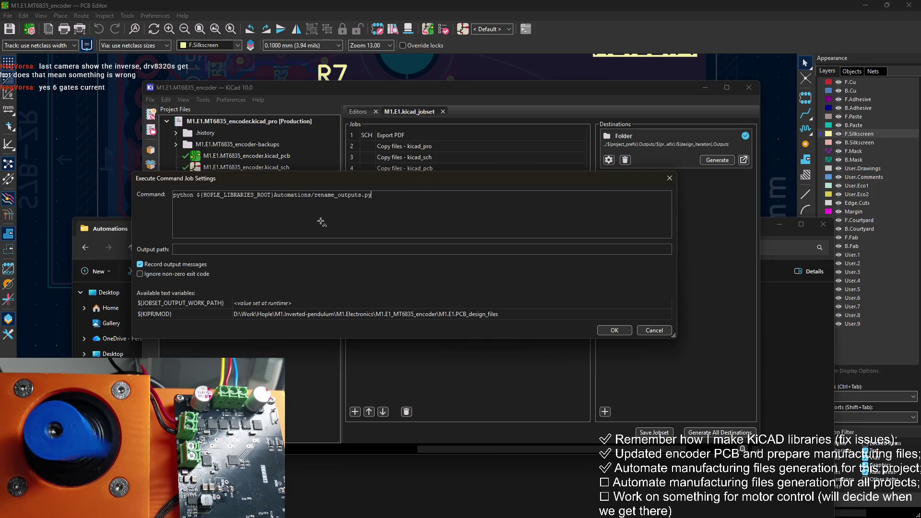
{"action": "type", "text": " $"}
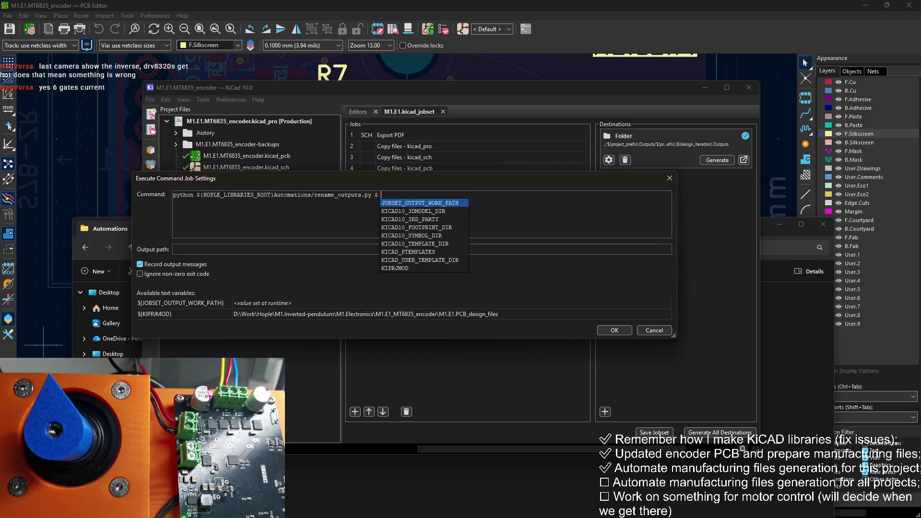
{"action": "type", "text": "{desig"}
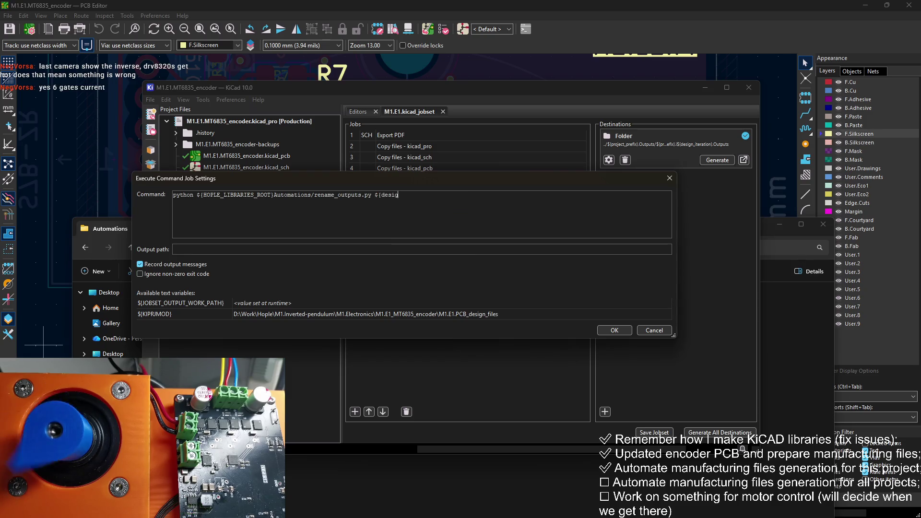
{"action": "type", "text": "n_iteration} $"}
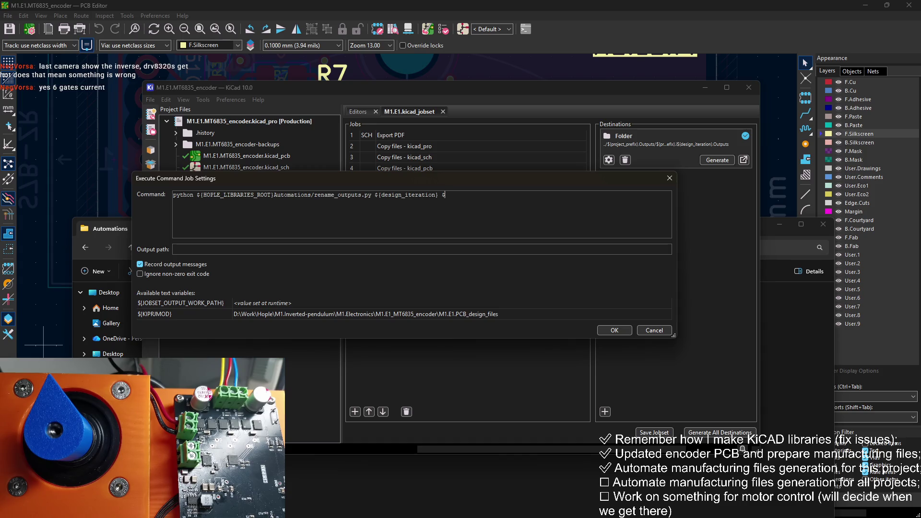
{"action": "key", "text": "alt+Tab"}
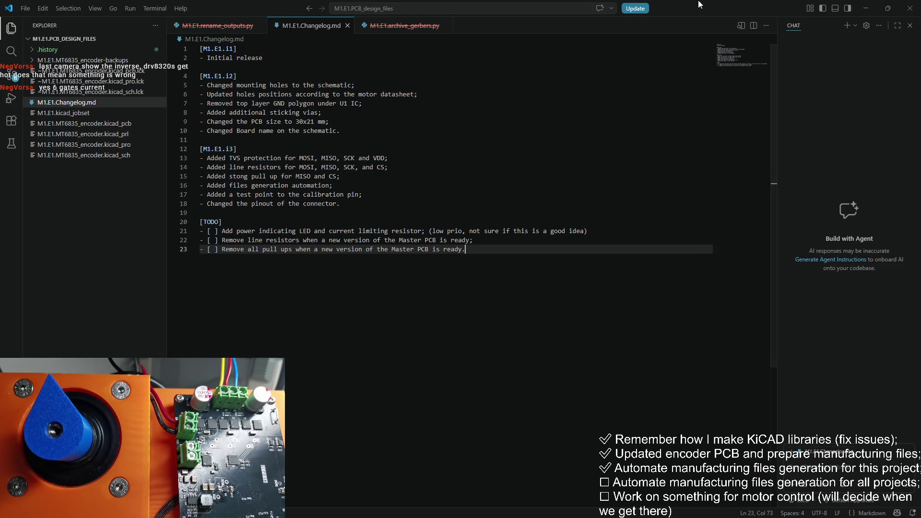
{"action": "key", "text": "alt+Tab"}
{"action": "key", "text": "alt+Tab"}
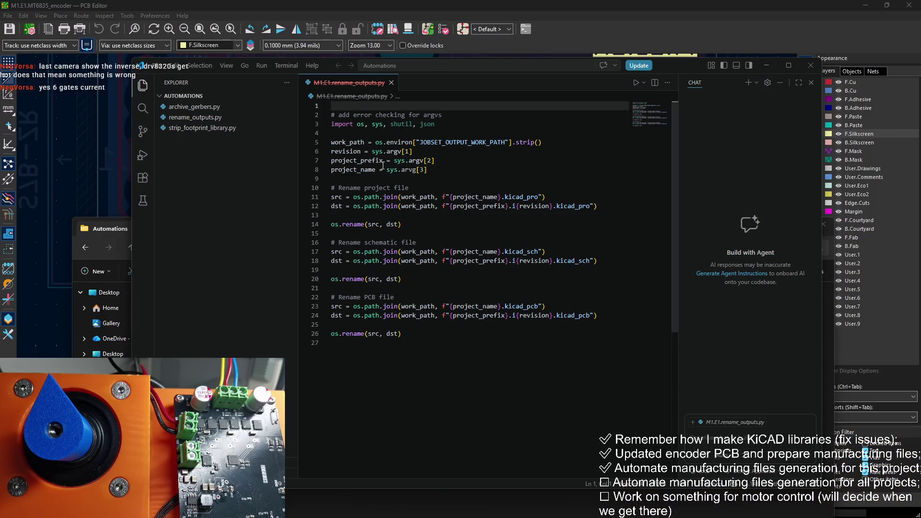
{"action": "key", "text": "alt+Tab"}
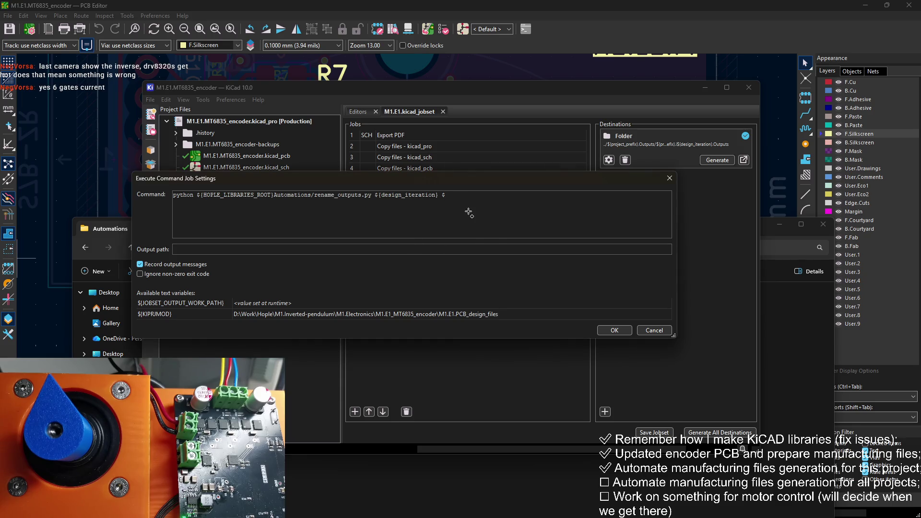
Append ${project_prefix} ${PROJECTNAME} to job 5's command and confirm the job settings
{"action": "type", "text": "{"}
{"action": "key", "text": "Return"}
{"action": "key", "text": "ctrl+shift+Left"}
{"action": "key", "text": "ctrl+shift+Left"}
{"action": "key", "text": "ctrl+shift+Left"}
{"action": "type", "text": "{project_prefix}"}
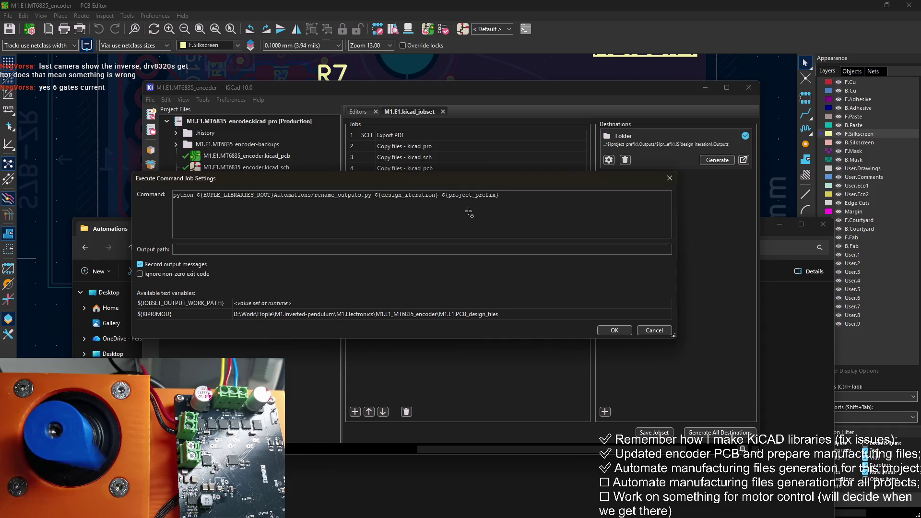
{"action": "type", "text": " ${"}
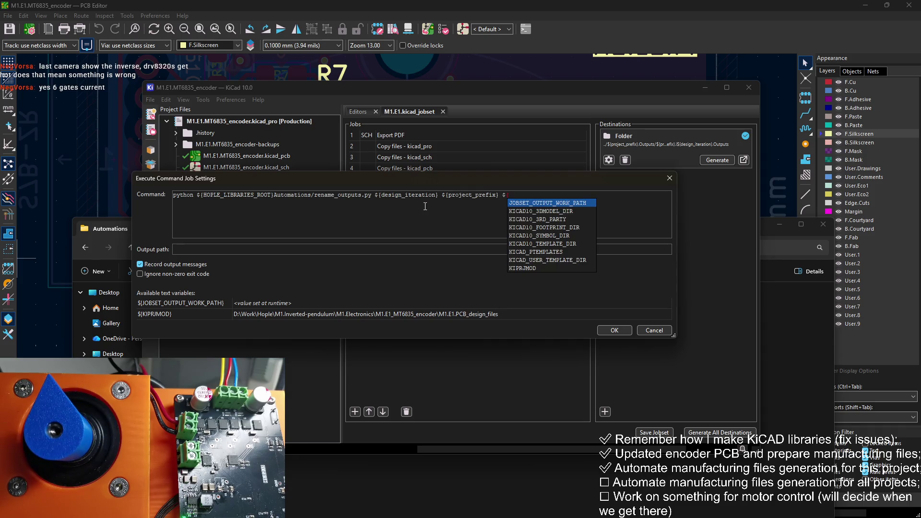
{"action": "type", "text": "PROJE"}
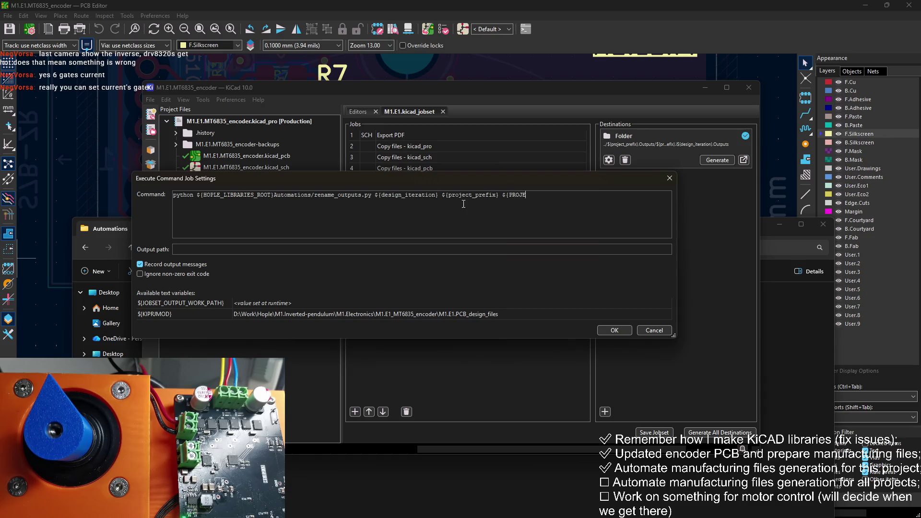
{"action": "type", "text": "CTNAME}"}
{"action": "left_click", "coordinate": [611, 331]}
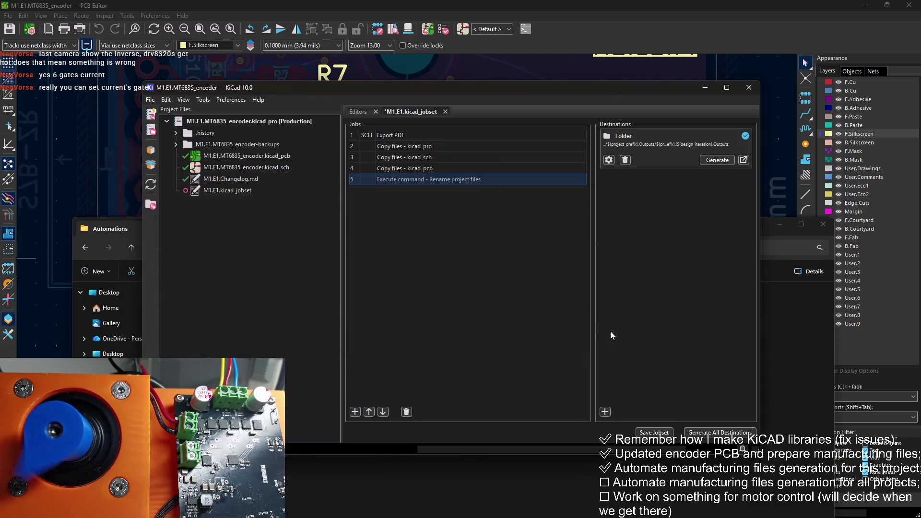
Save the jobset and close the Automations folder window
{"action": "left_click", "coordinate": [653, 432]}
{"action": "left_click_drag", "start_coordinate": [561, 89], "coordinate": [614, 113]}
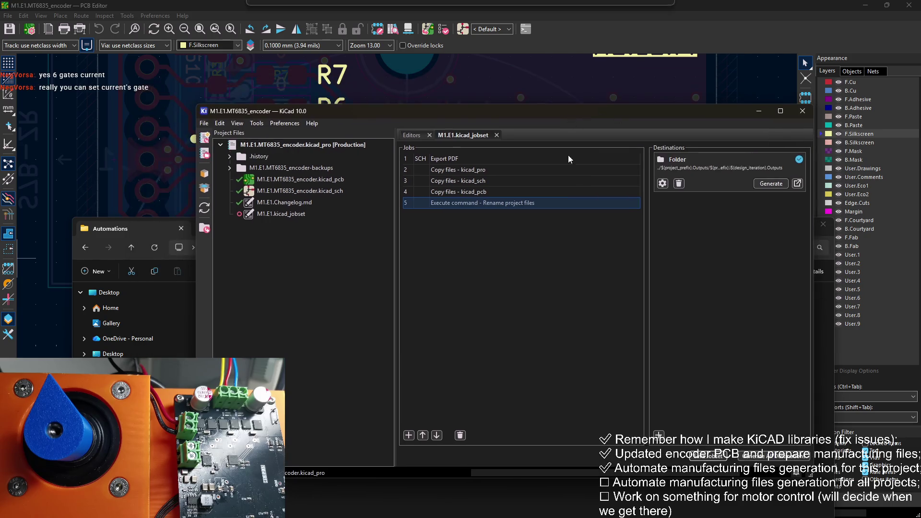
{"action": "left_click", "coordinate": [154, 226]}
{"action": "mouse_move", "coordinate": [341, 223]}
{"action": "left_mouse_down"}
{"action": "mouse_move", "coordinate": [362, 144]}
{"action": "mouse_move", "coordinate": [380, 165]}
{"action": "mouse_move", "coordinate": [421, 137]}
{"action": "mouse_move", "coordinate": [378, 166]}
{"action": "left_mouse_up"}
{"action": "key", "text": "super+Down"}
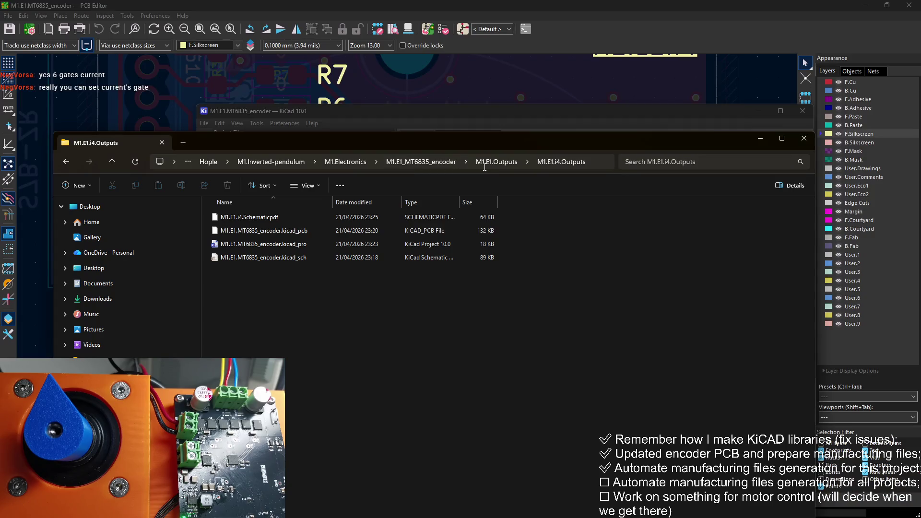
Delete M1.E1.i4.Outputs, rerun the jobset, and check the run log for job 5's error
{"action": "left_click", "coordinate": [571, 162]}
{"action": "left_click", "coordinate": [496, 161]}
{"action": "key", "text": "Delete"}
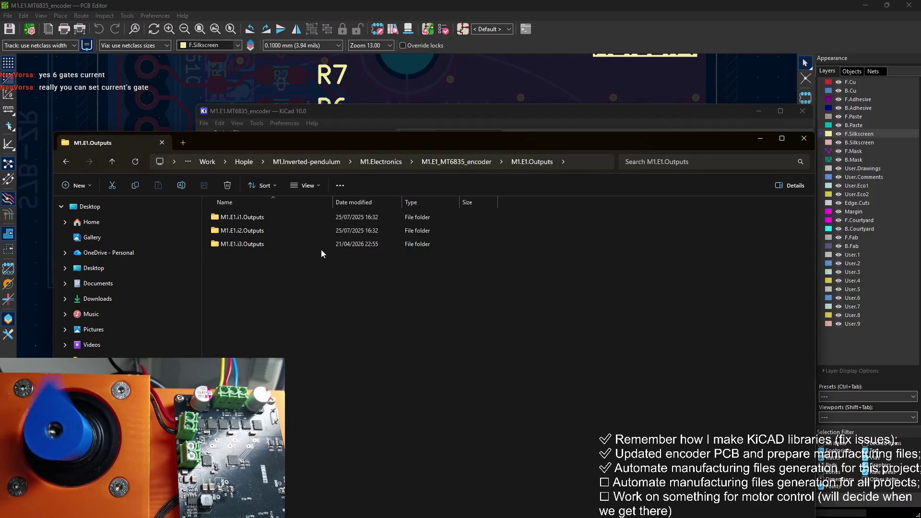
{"action": "left_click", "coordinate": [409, 117]}
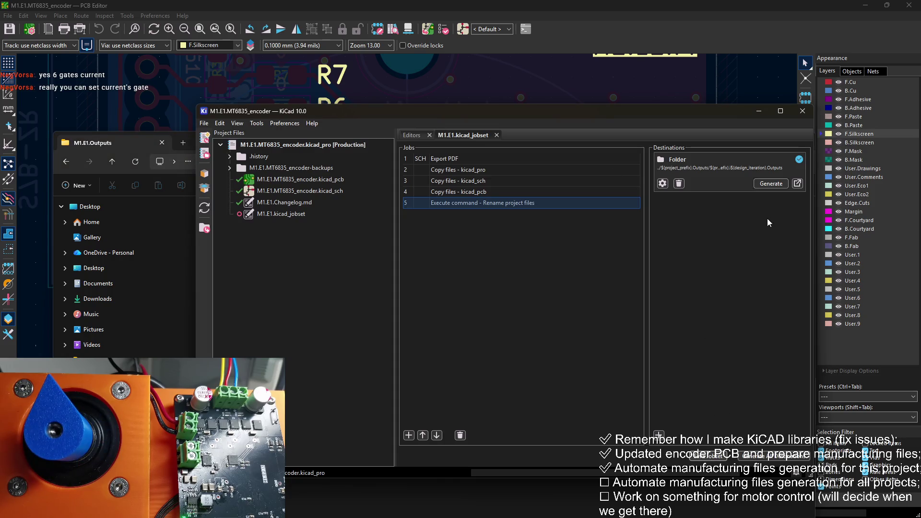
{"action": "left_click", "coordinate": [767, 184]}
{"action": "left_click", "coordinate": [798, 159]}
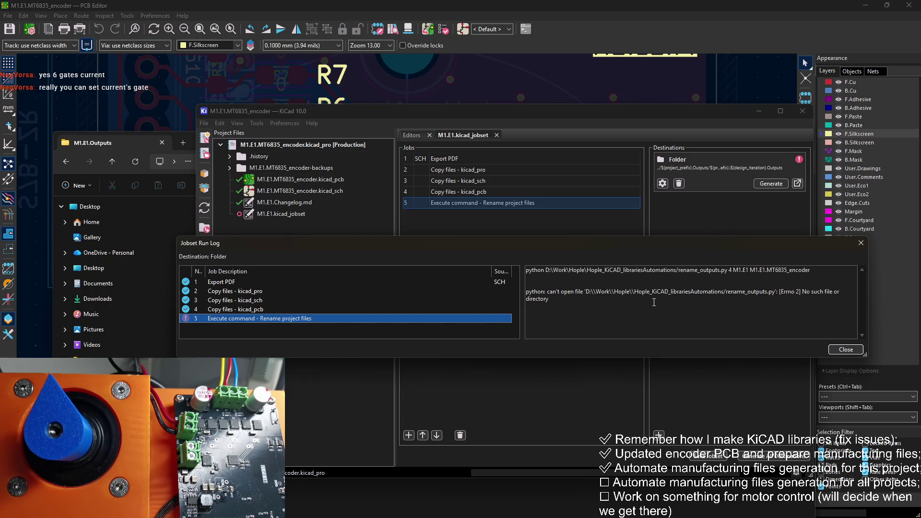
Insert the missing '/' after ${HOPLE_LIBRARIES_ROOT} in job 5's script path, rerun, and inspect the error
{"action": "left_click", "coordinate": [861, 242]}
{"action": "right_click", "coordinate": [507, 200]}
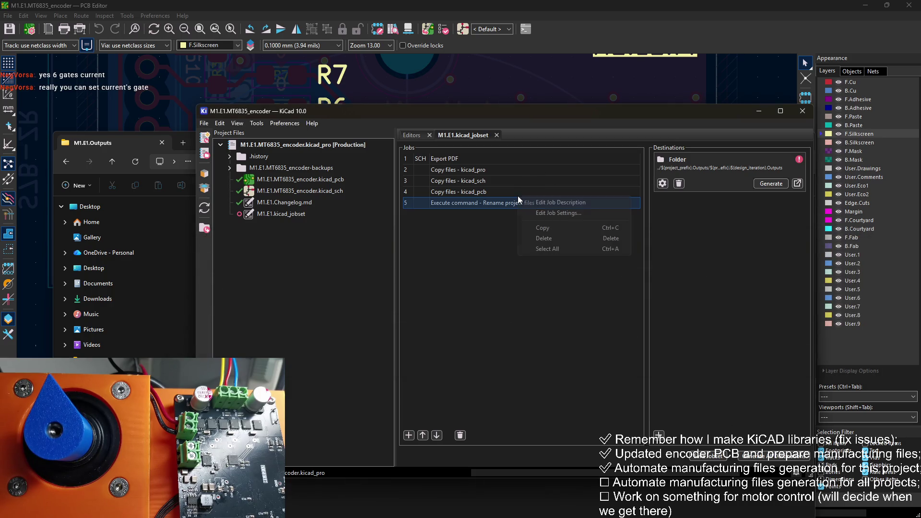
{"action": "left_click", "coordinate": [558, 218]}
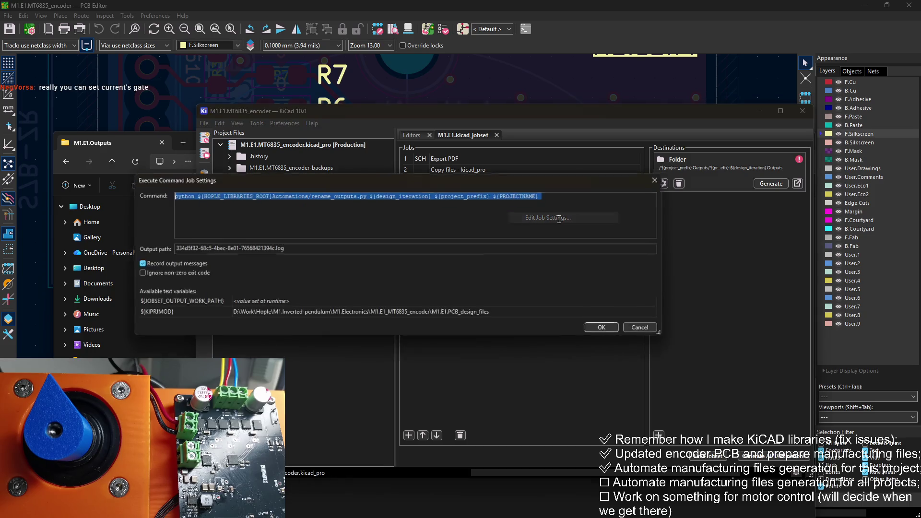
{"action": "left_click", "coordinate": [278, 197]}
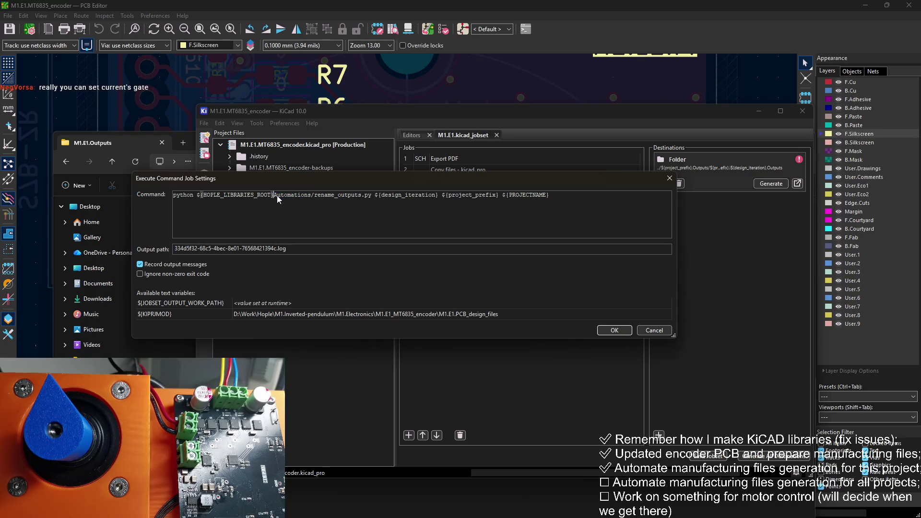
{"action": "type", "text": "/"}
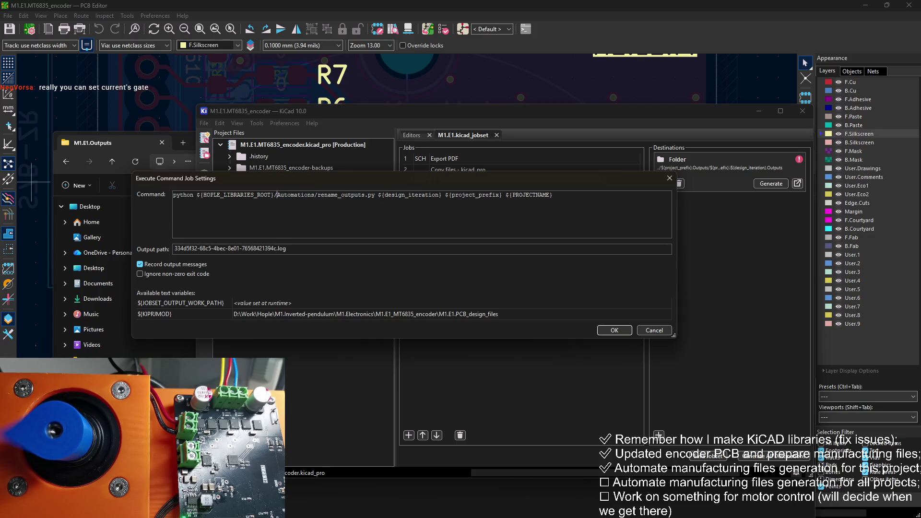
{"action": "left_click", "coordinate": [613, 331]}
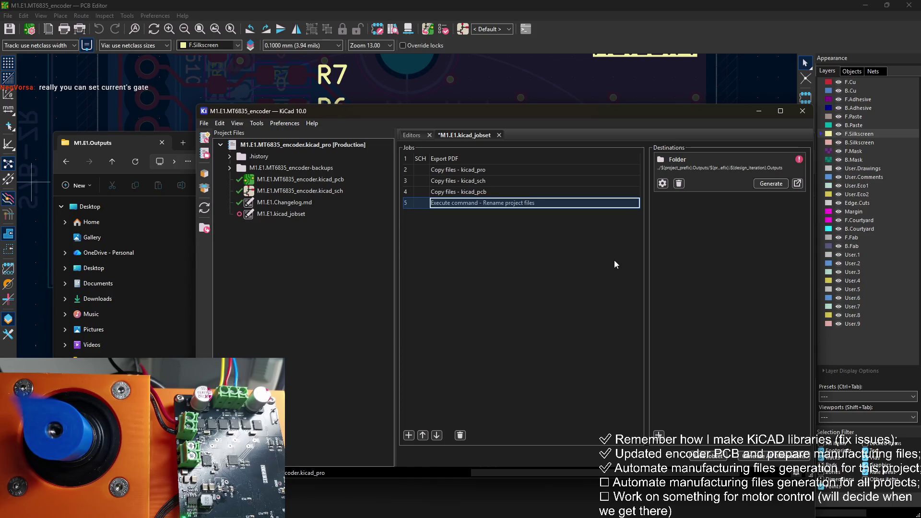
{"action": "left_click", "coordinate": [770, 184]}
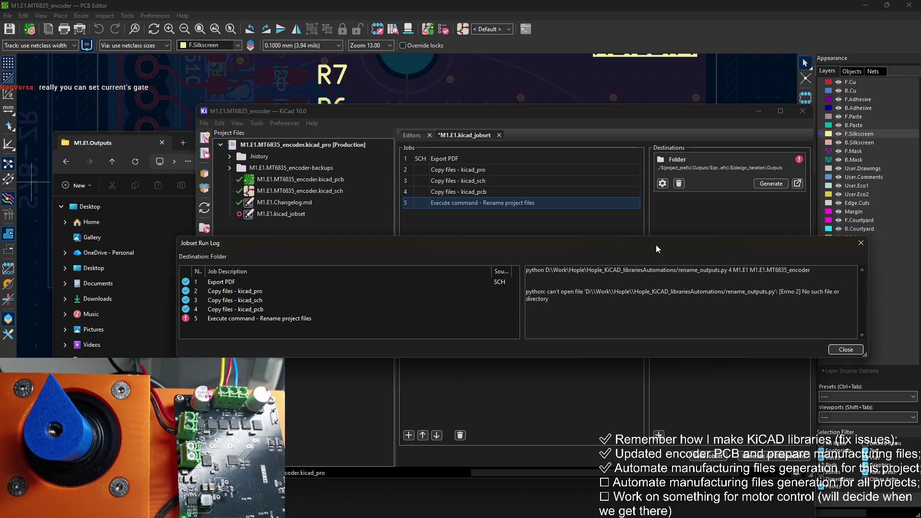
{"action": "left_click", "coordinate": [241, 319]}
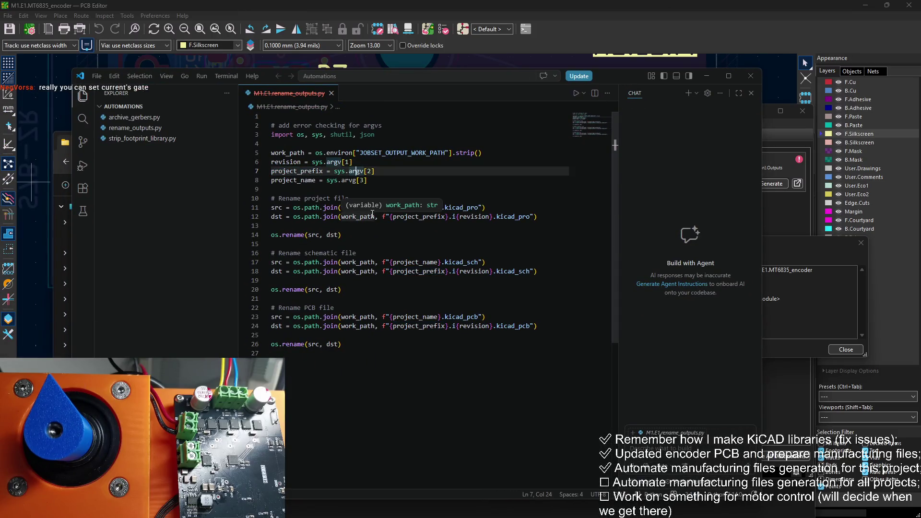
Change sys.arvg to sys.argv on line 8 of rename_outputs.py, save, and return to KiCad
{"action": "key", "text": "Down"}
{"action": "key", "text": "BackSpace"}
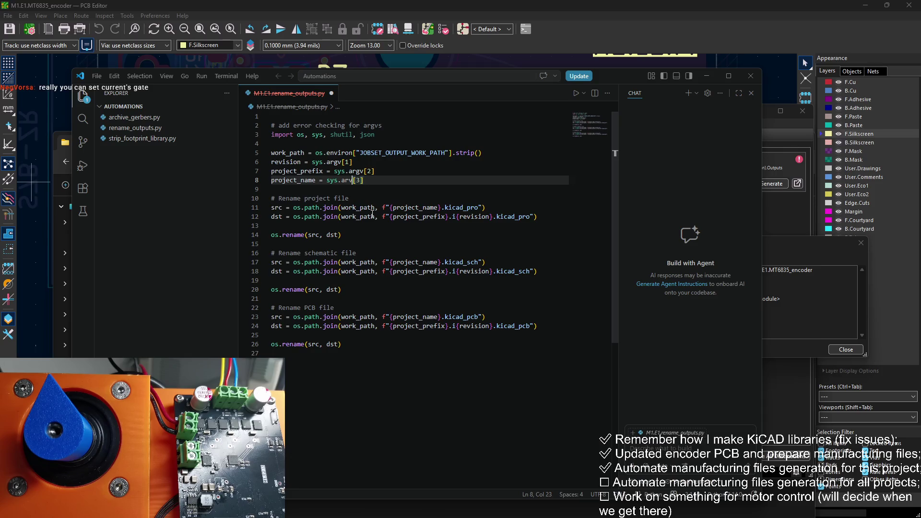
{"action": "type", "text": "g"}
{"action": "key", "text": "ctrl+s"}
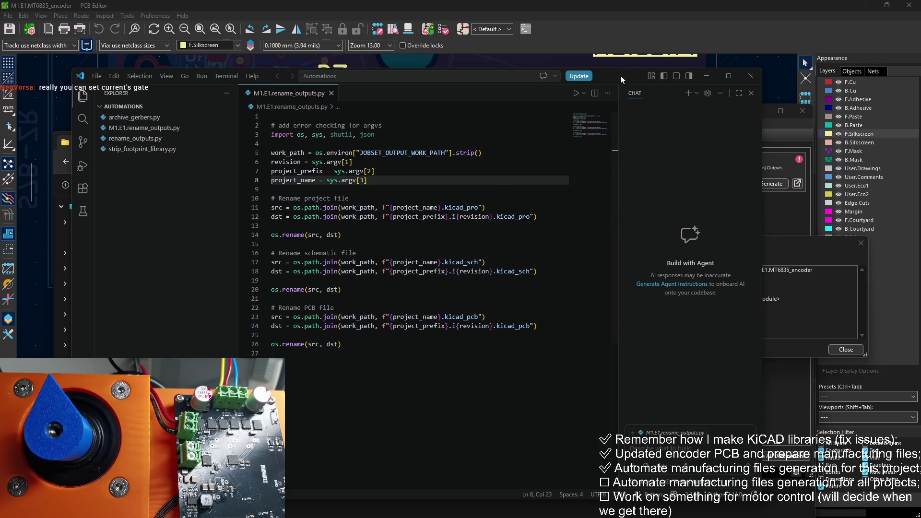
{"action": "key", "text": "alt+Tab"}
{"action": "left_click", "coordinate": [846, 349]}
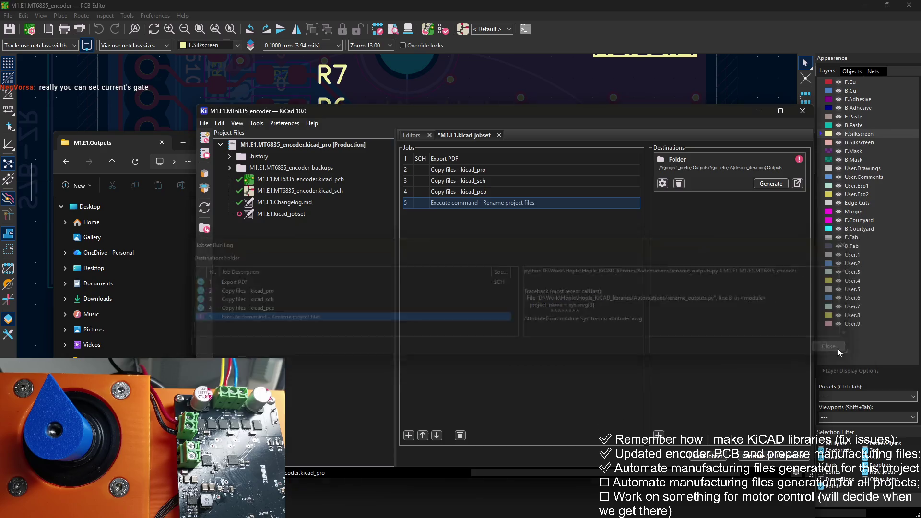
Rerun the jobset until all jobs succeed and M1.E1.i4.Outputs is regenerated
{"action": "left_click", "coordinate": [784, 184]}
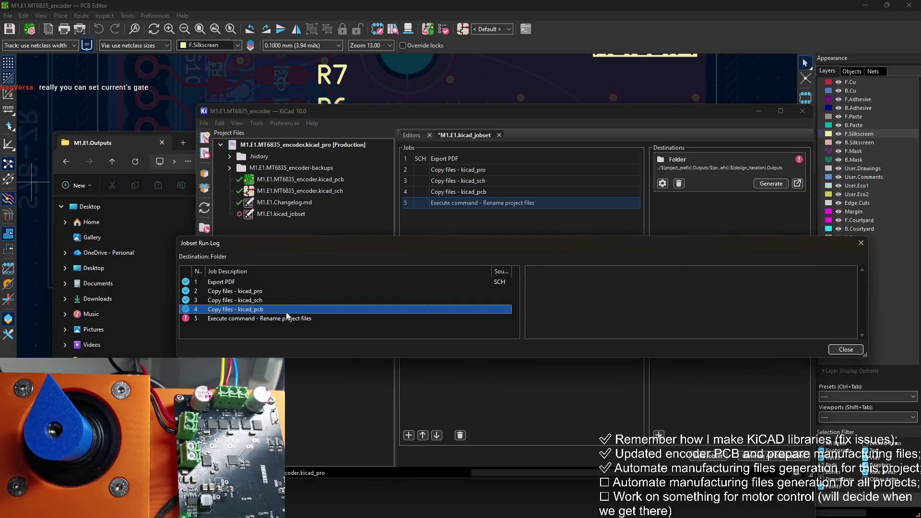
{"action": "left_click", "coordinate": [845, 349]}
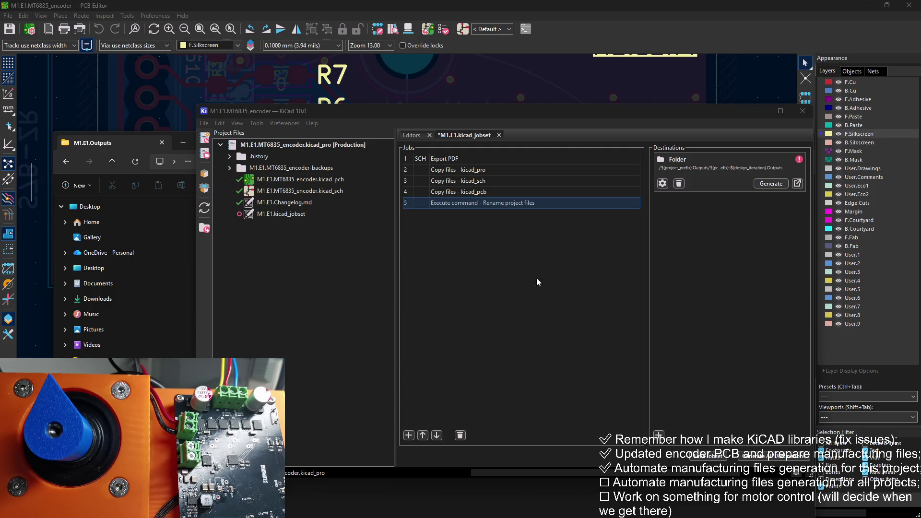
{"action": "left_click", "coordinate": [771, 184]}
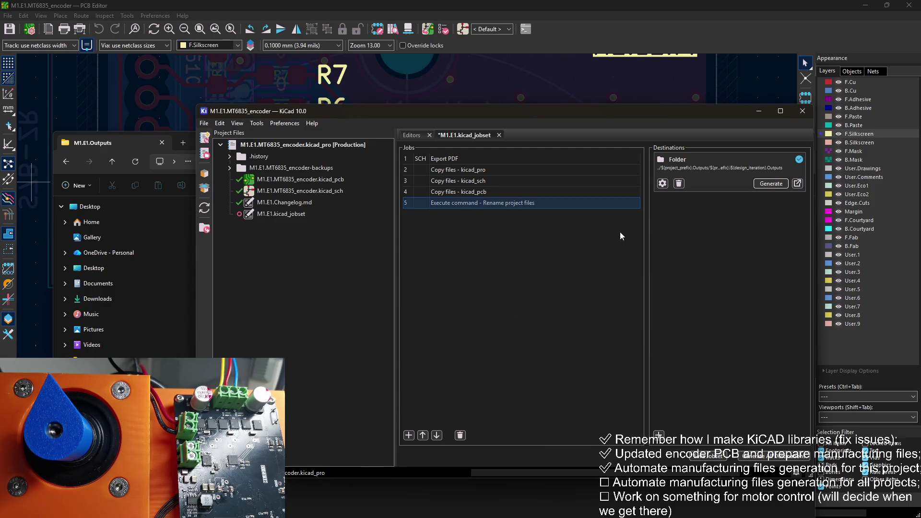
{"action": "left_click", "coordinate": [125, 140]}
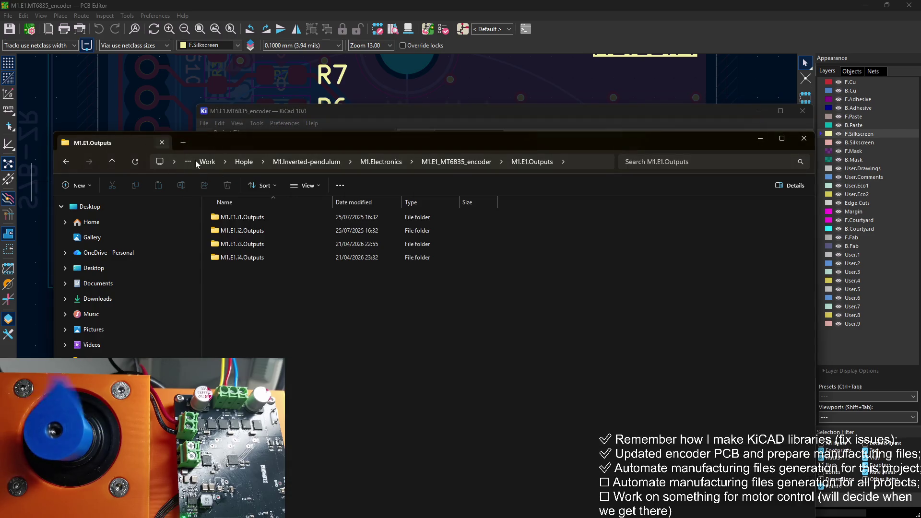
Check the M1.E1.i4-prefixed files in M1.E1.i4.Outputs, then open the Export PDF job's settings
{"action": "double_click", "coordinate": [263, 260]}
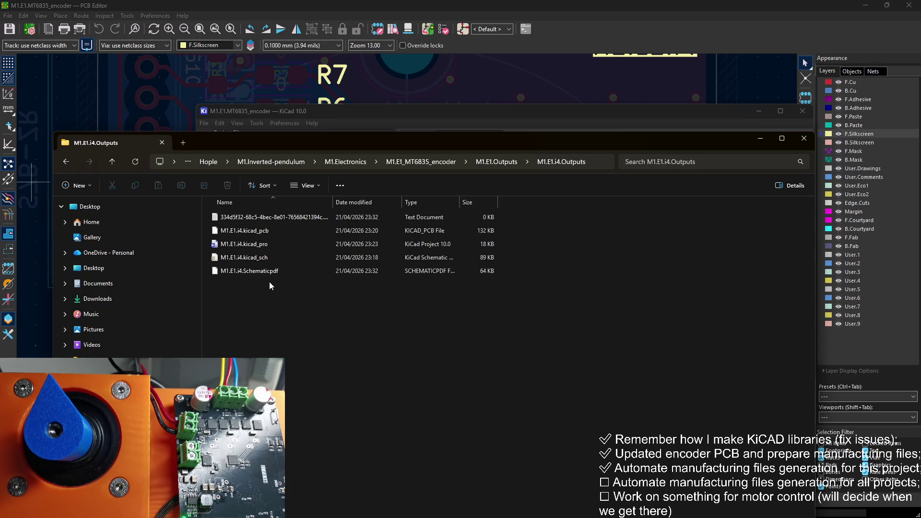
{"action": "left_click", "coordinate": [554, 115]}
{"action": "left_click", "coordinate": [483, 158]}
{"action": "right_click", "coordinate": [483, 158]}
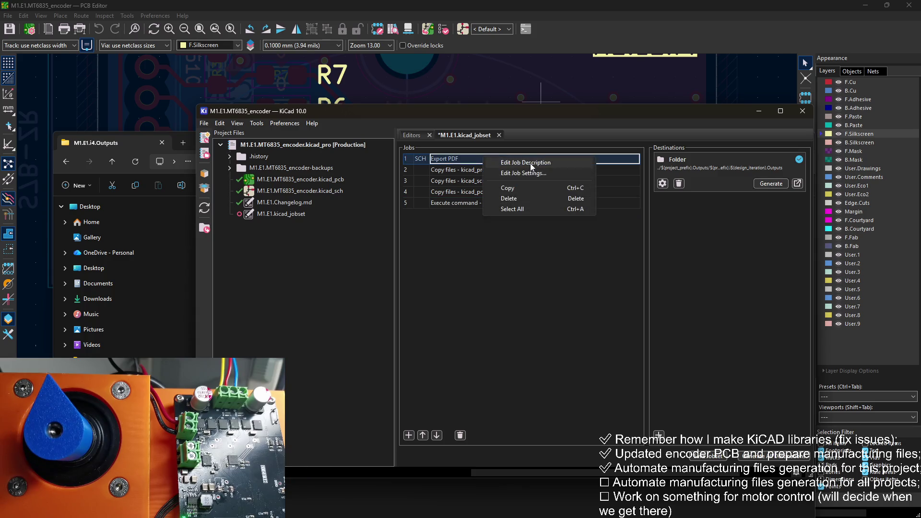
{"action": "left_click", "coordinate": [527, 173]}
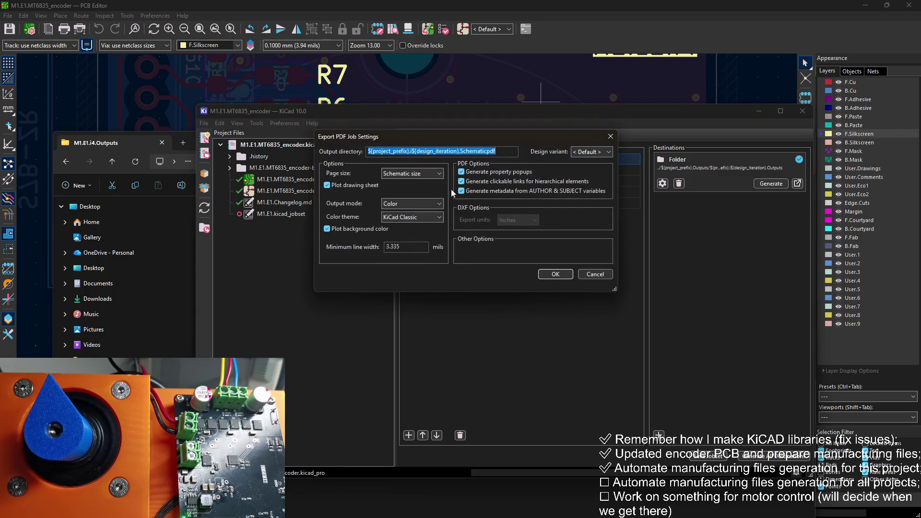
Add '.' before Schematic.pdf in the Export PDF output name and save the jobset
{"action": "left_click", "coordinate": [488, 151]}
{"action": "type", "text": "."}
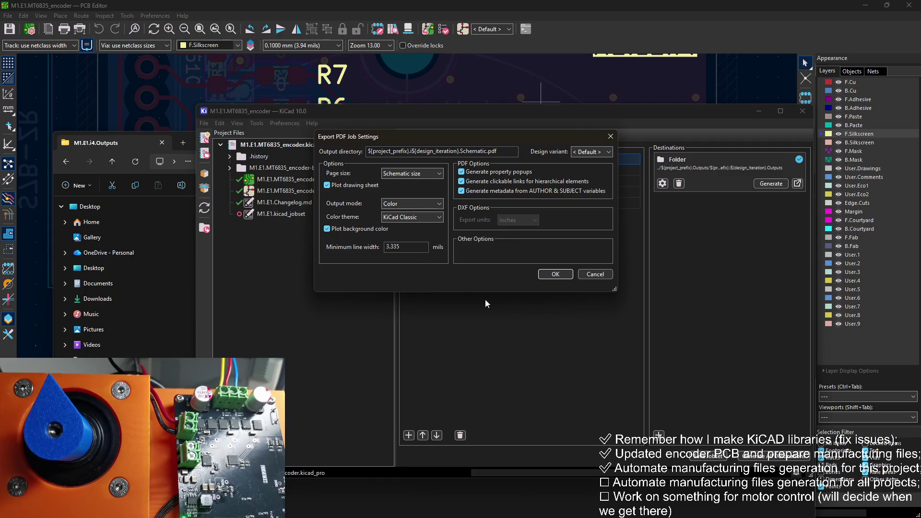
{"action": "left_click", "coordinate": [549, 273]}
{"action": "key", "text": "ctrl+s"}
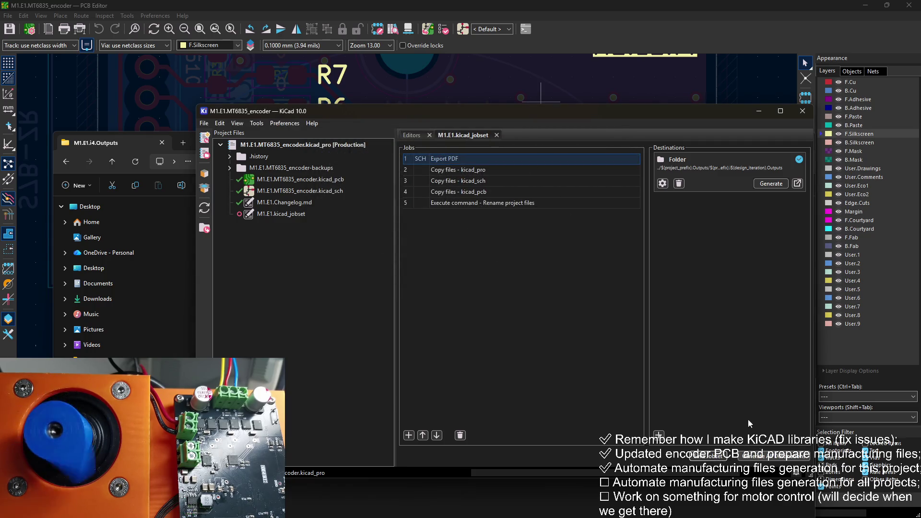
Go up to M1.E1.Outputs, then review and accept the Rename project files job settings
{"action": "left_click", "coordinate": [181, 214]}
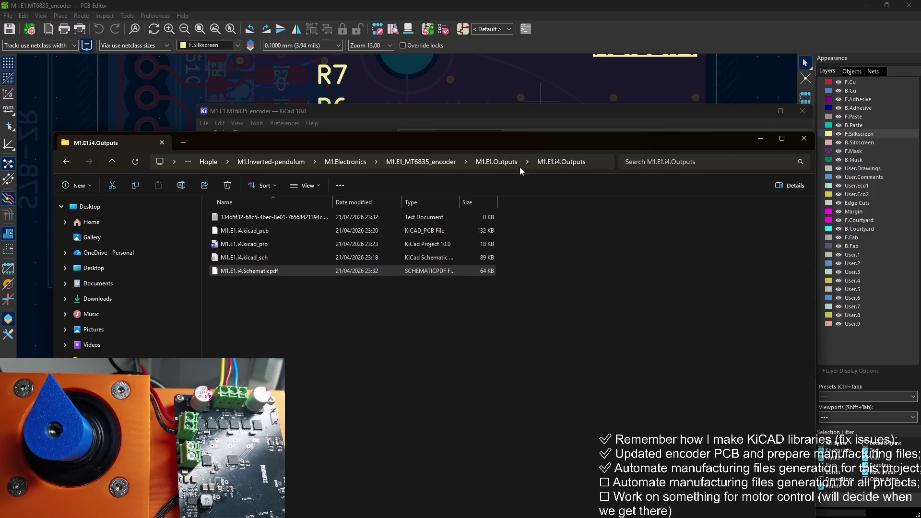
{"action": "left_click", "coordinate": [502, 163]}
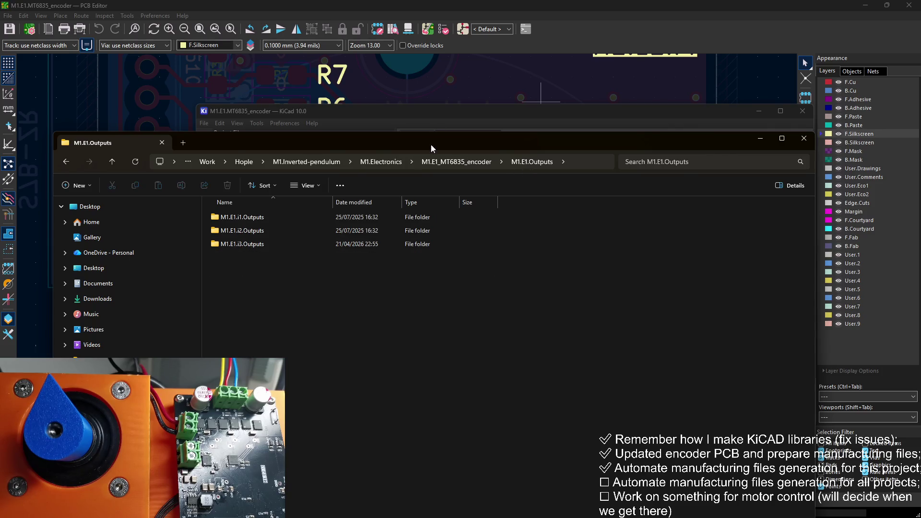
{"action": "left_click", "coordinate": [476, 119]}
{"action": "right_click", "coordinate": [483, 203]}
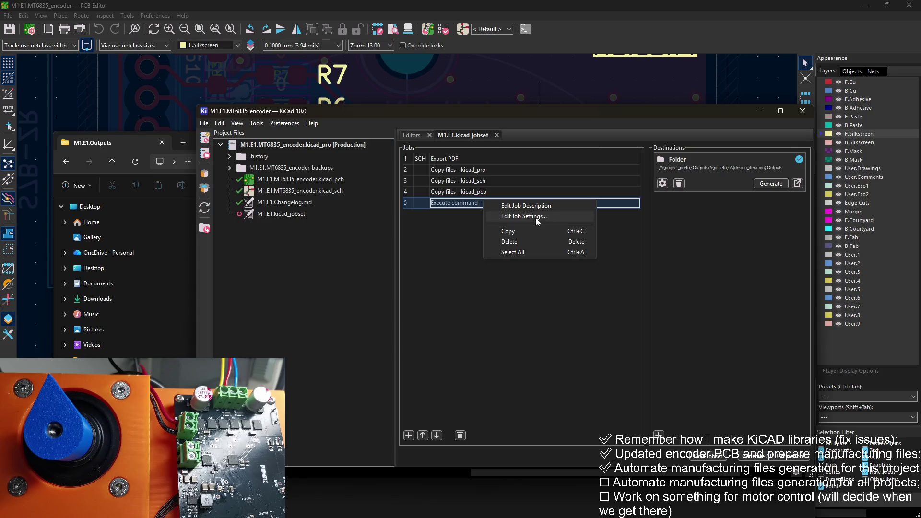
{"action": "left_click", "coordinate": [490, 216]}
{"action": "left_click", "coordinate": [611, 330]}
{"action": "type", "text": "Rename project files"}
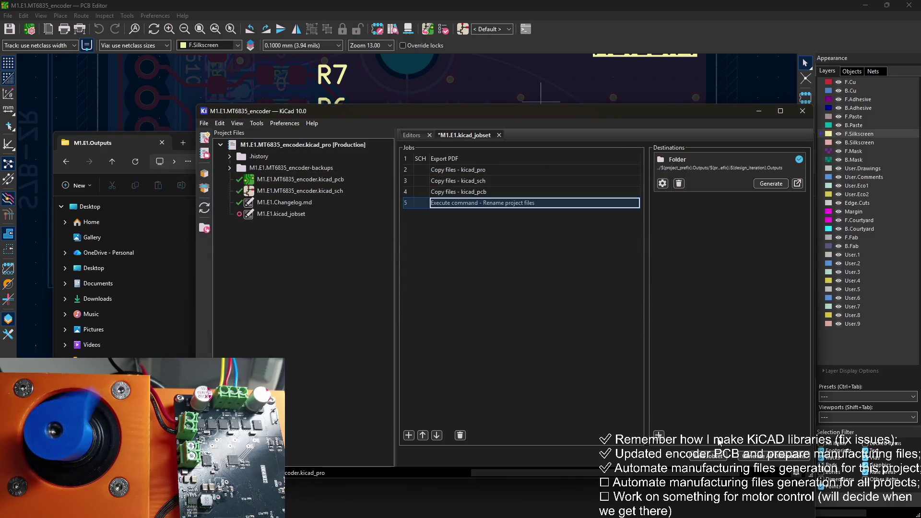
Open M1.E1.i4.Outputs and view M1.E1.i4.Schematic.pdf before closing it
{"action": "left_click", "coordinate": [168, 138]}
{"action": "double_click", "coordinate": [325, 257]}
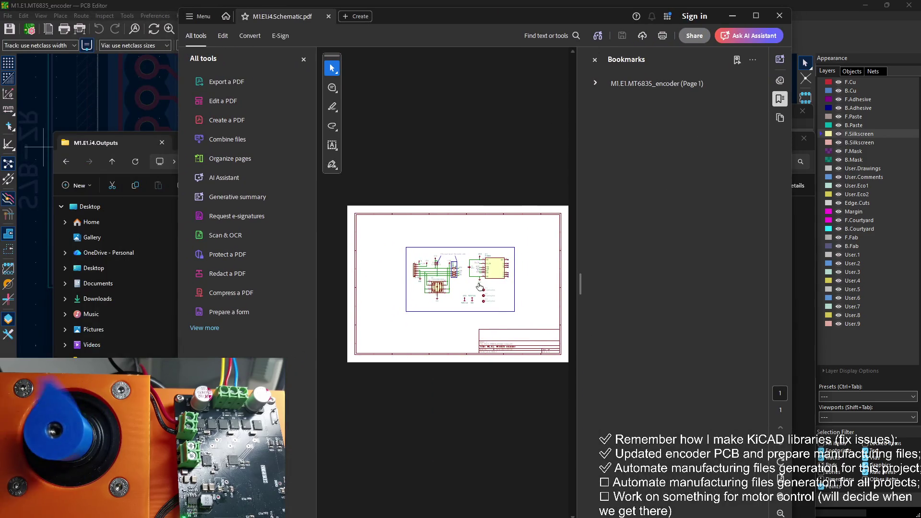
{"action": "scroll", "coordinate": [458, 287], "scroll_direction": "up", "scroll_amount": 5, "text": "ctrl"}
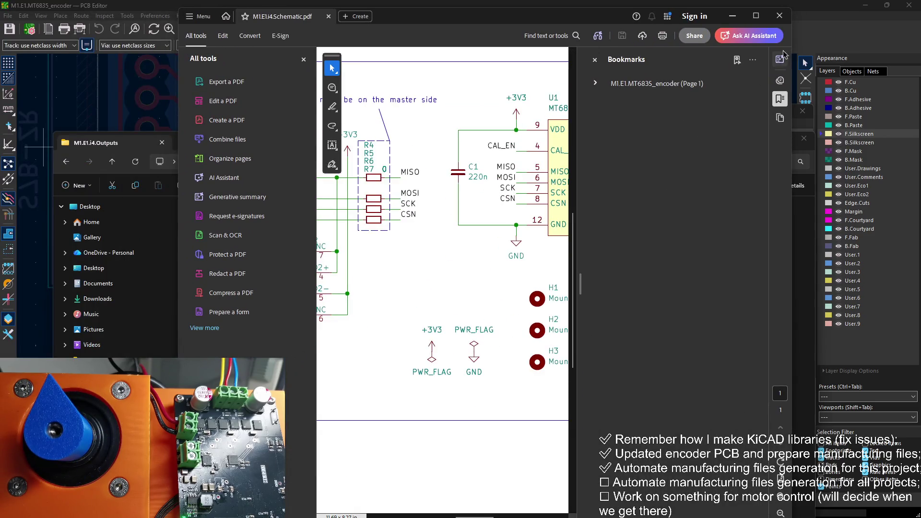
{"action": "left_click", "coordinate": [779, 16]}
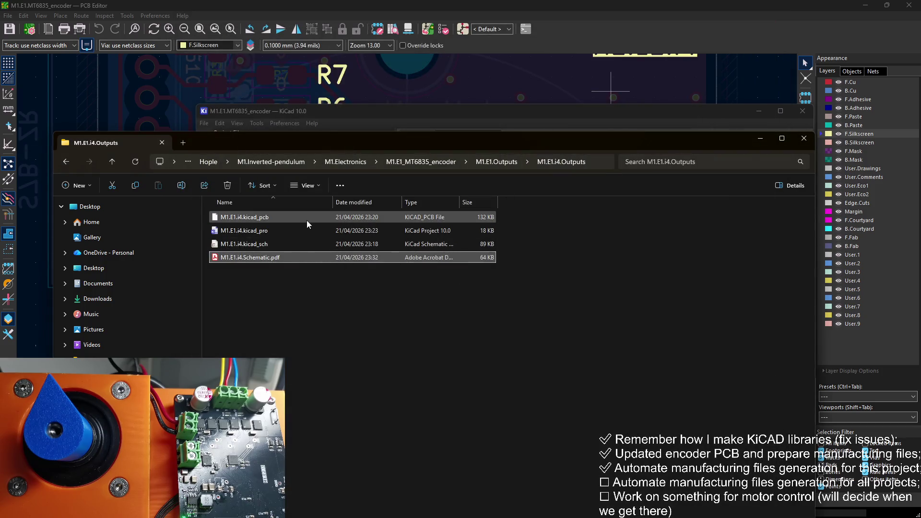
Open the copied M1.E1.i4.kicad_pro in KiCad to confirm it loads, then close it
{"action": "double_click", "coordinate": [286, 230]}
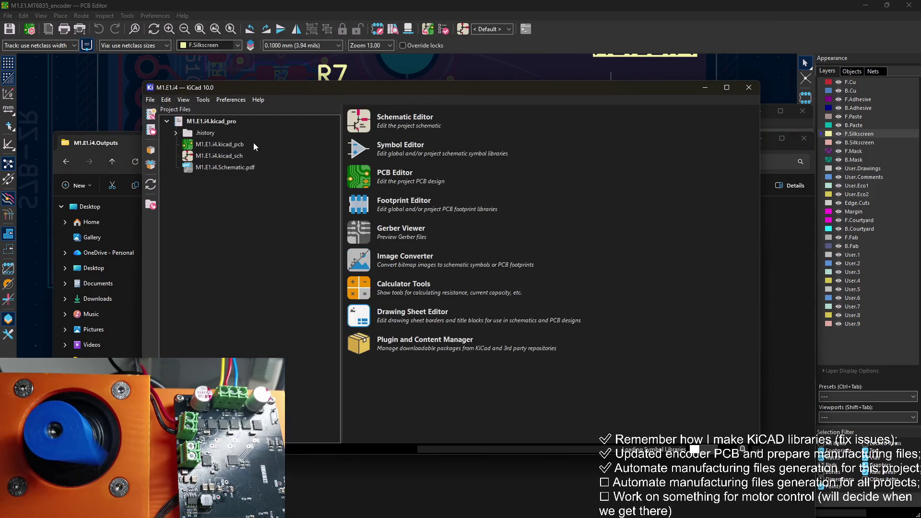
{"action": "left_click", "coordinate": [749, 88]}
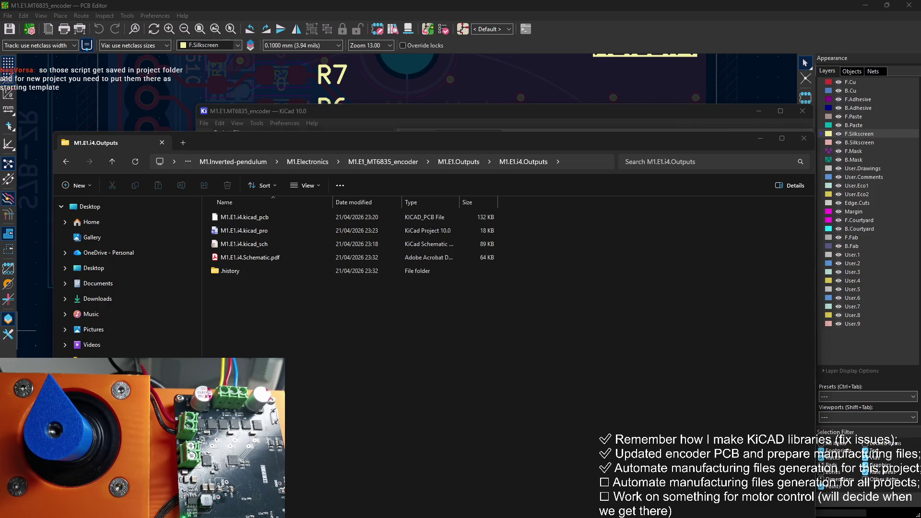
Go up to M1.E1_MT6835_encoder, open M1.E1.PCB_design_files, select its files, and show the desktop
{"action": "key", "text": "alt+Tab"}
{"action": "left_click", "coordinate": [404, 163]}
{"action": "double_click", "coordinate": [268, 244]}
{"action": "left_click_drag", "start_coordinate": [276, 357], "coordinate": [272, 223]}
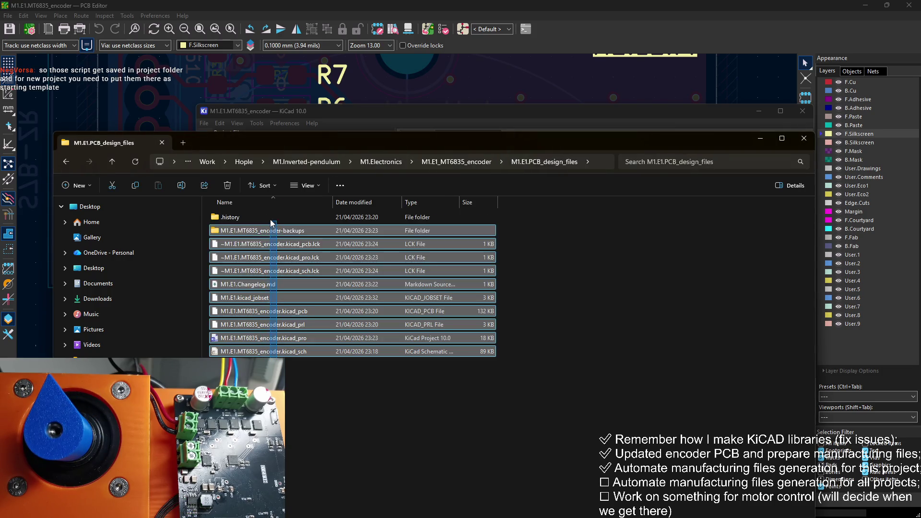
{"action": "mouse_move", "coordinate": [299, 400]}
{"action": "left_mouse_down"}
{"action": "mouse_move", "coordinate": [298, 381]}
{"action": "mouse_move", "coordinate": [226, 282]}
{"action": "mouse_move", "coordinate": [198, 277]}
{"action": "mouse_move", "coordinate": [289, 361]}
{"action": "mouse_move", "coordinate": [293, 379]}
{"action": "left_mouse_up"}
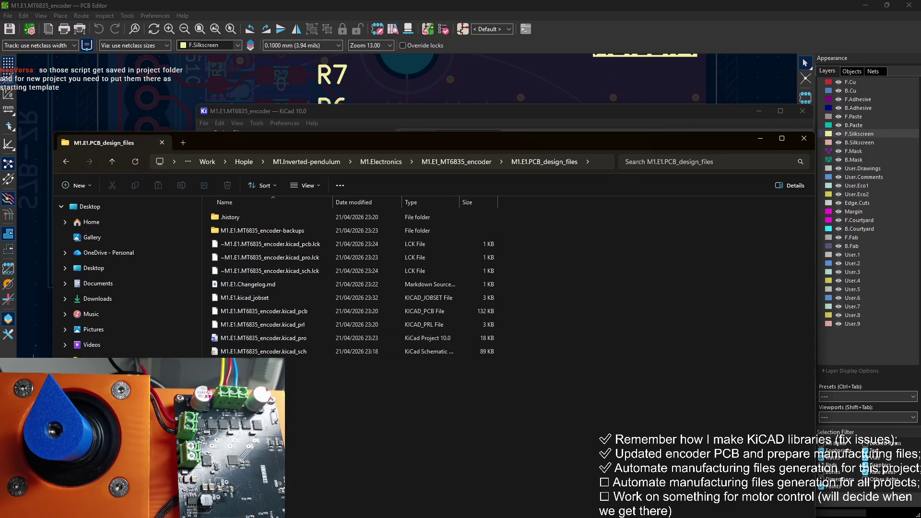
{"action": "key", "text": "super+d"}
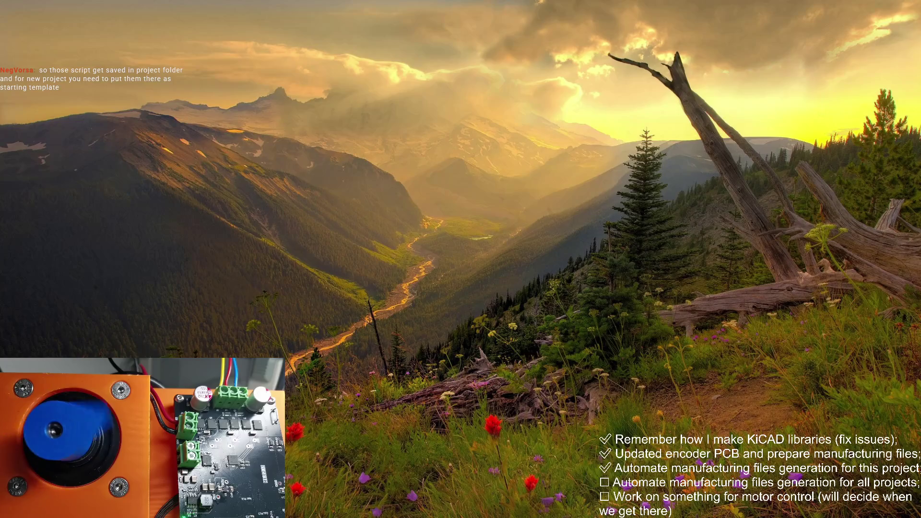
Delete M1.E1.rename_outputs.py from Hope_KiCAD_libraries' Automations folder, keeping rename_outputs.py, and close the window
{"action": "key", "text": "super+d"}
{"action": "key", "text": "alt+Tab"}
{"action": "key", "text": "alt+Up"}
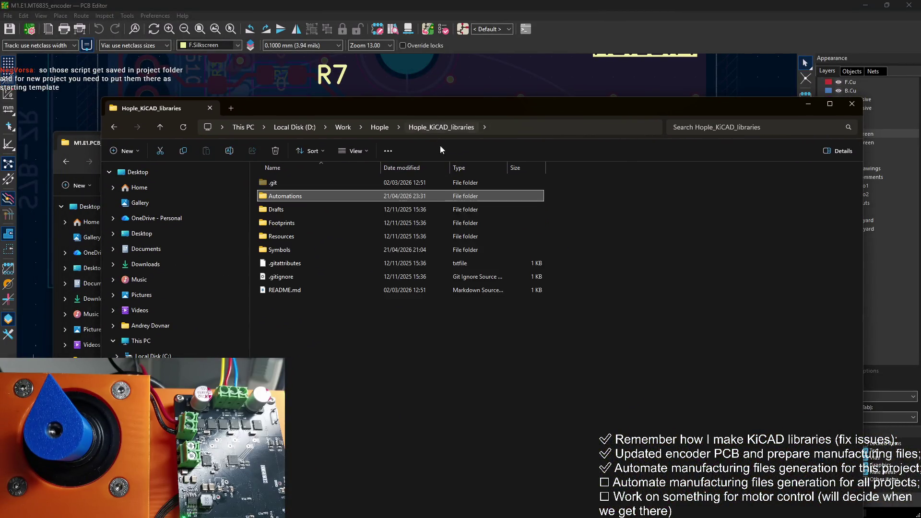
{"action": "mouse_move", "coordinate": [344, 347]}
{"action": "left_mouse_down"}
{"action": "mouse_move", "coordinate": [344, 324]}
{"action": "mouse_move", "coordinate": [344, 347]}
{"action": "mouse_move", "coordinate": [301, 243]}
{"action": "mouse_move", "coordinate": [295, 188]}
{"action": "mouse_move", "coordinate": [298, 307]}
{"action": "left_mouse_up"}
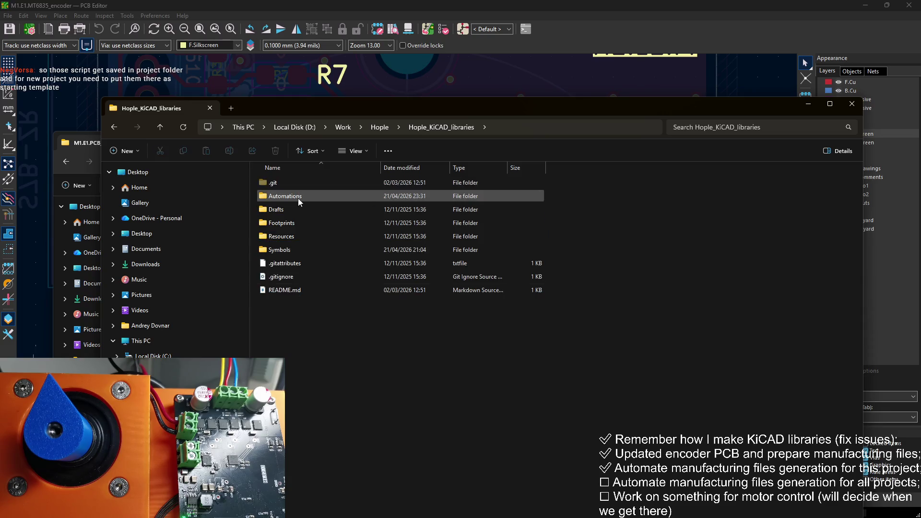
{"action": "double_click", "coordinate": [298, 198]}
{"action": "left_click_drag", "start_coordinate": [344, 193], "coordinate": [363, 212]}
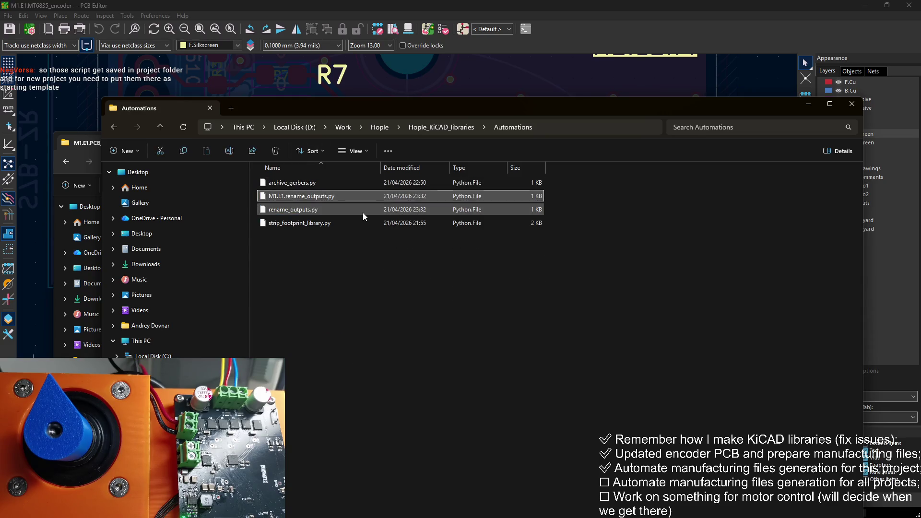
{"action": "key", "text": "Delete"}
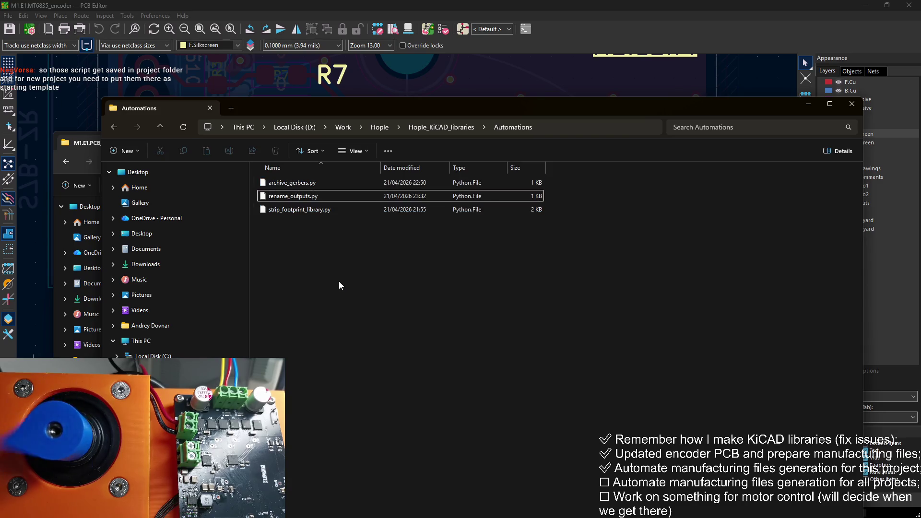
{"action": "mouse_move", "coordinate": [339, 282]}
{"action": "left_mouse_down"}
{"action": "mouse_move", "coordinate": [309, 200]}
{"action": "mouse_move", "coordinate": [358, 248]}
{"action": "mouse_move", "coordinate": [490, 285]}
{"action": "left_mouse_up"}
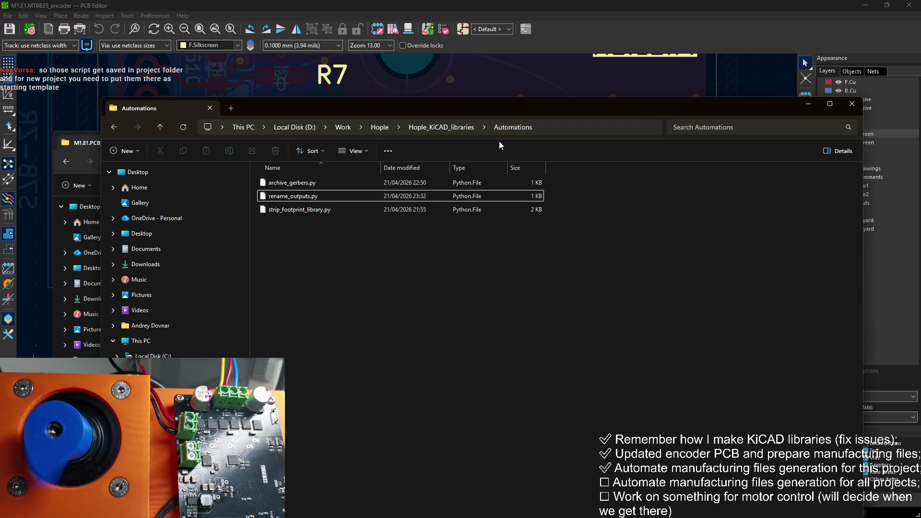
{"action": "left_click", "coordinate": [851, 104]}
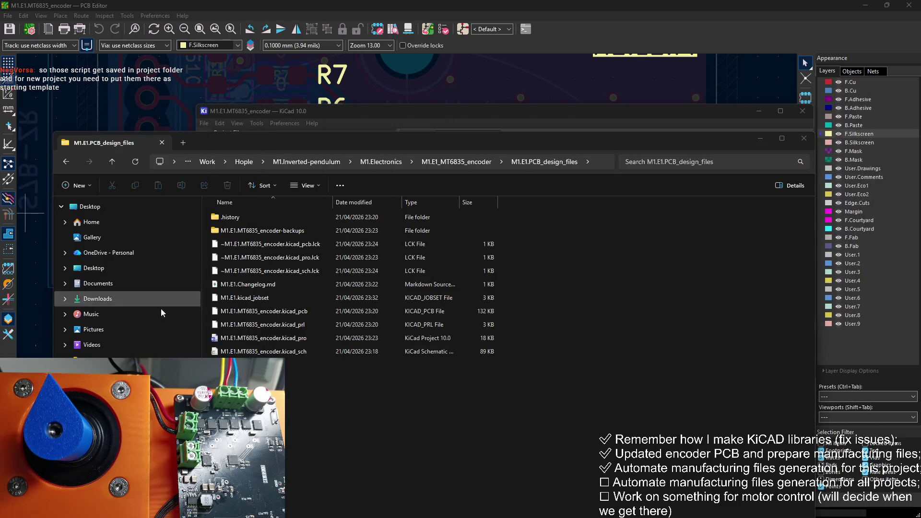
Select M1.E1.kicad_jobset for copying and open a new File Explorer window
{"action": "left_click", "coordinate": [270, 302]}
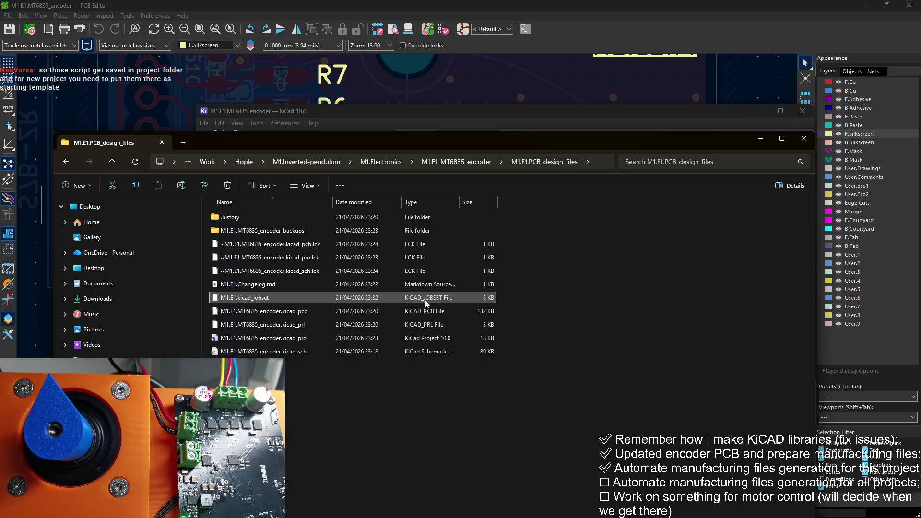
{"action": "left_click", "coordinate": [490, 285]}
{"action": "left_click", "coordinate": [472, 298]}
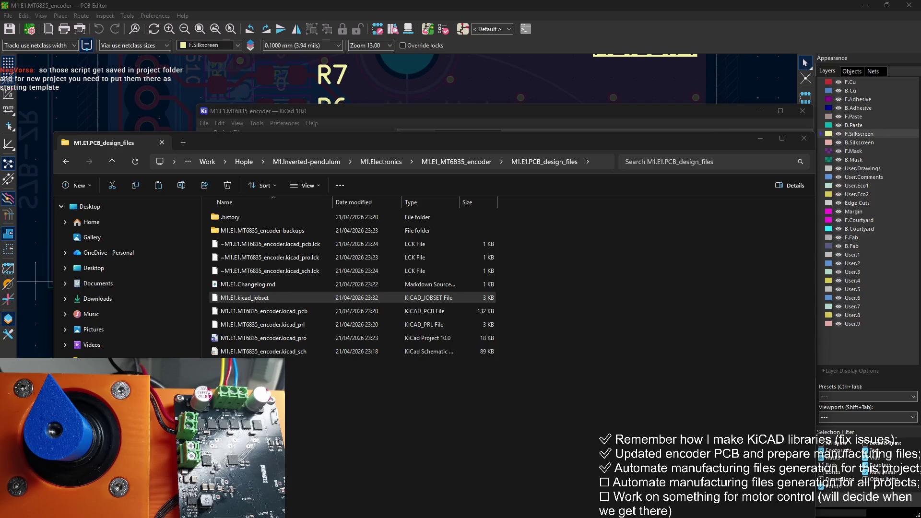
{"action": "key", "text": "super+e"}
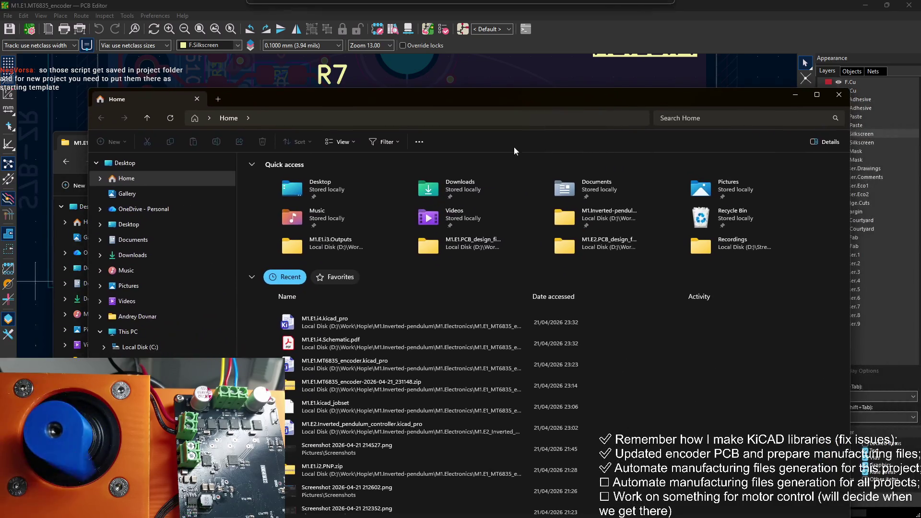
{"action": "key", "text": "ctrl+w"}
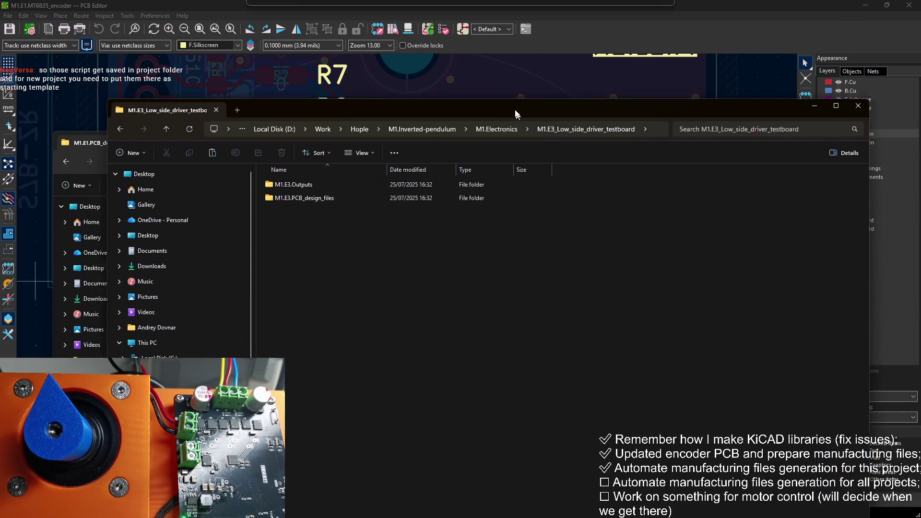
Paste M1.E1.kicad_jobset into M1.E3.PCB_design_files and verify it opens in the testboard project
{"action": "double_click", "coordinate": [321, 185]}
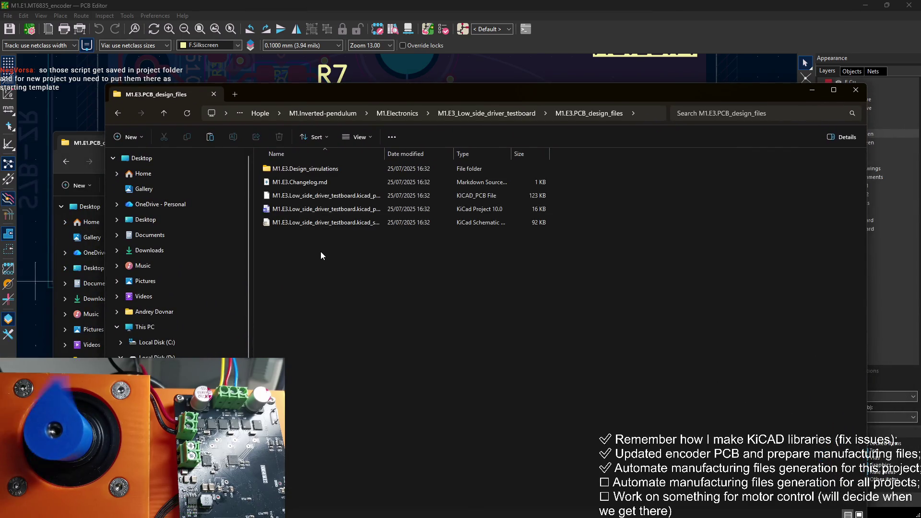
{"action": "key", "text": "ctrl+v"}
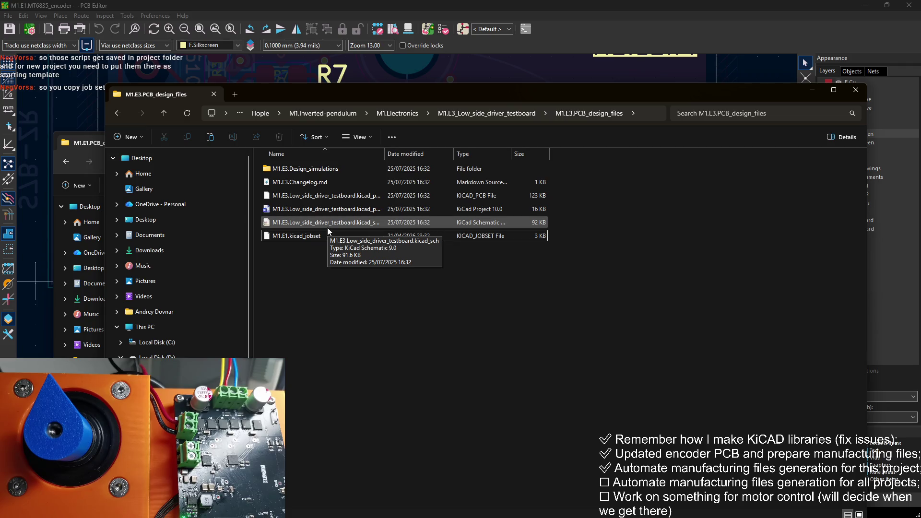
{"action": "double_click", "coordinate": [344, 208]}
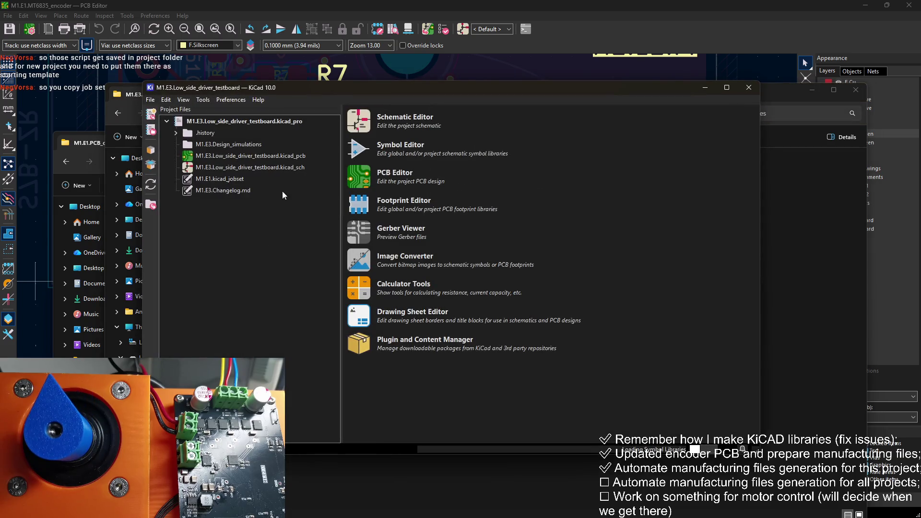
{"action": "double_click", "coordinate": [248, 181]}
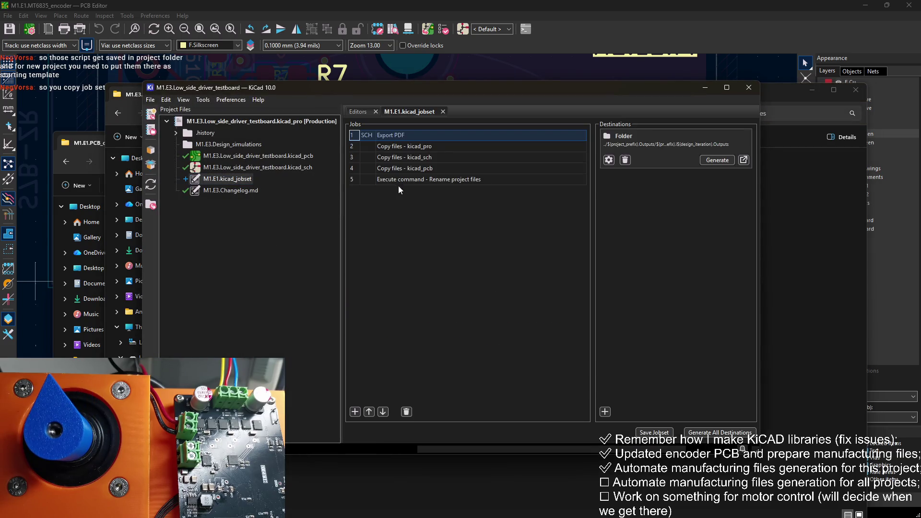
{"action": "left_click", "coordinate": [748, 87]}
{"action": "double_click", "coordinate": [321, 210]}
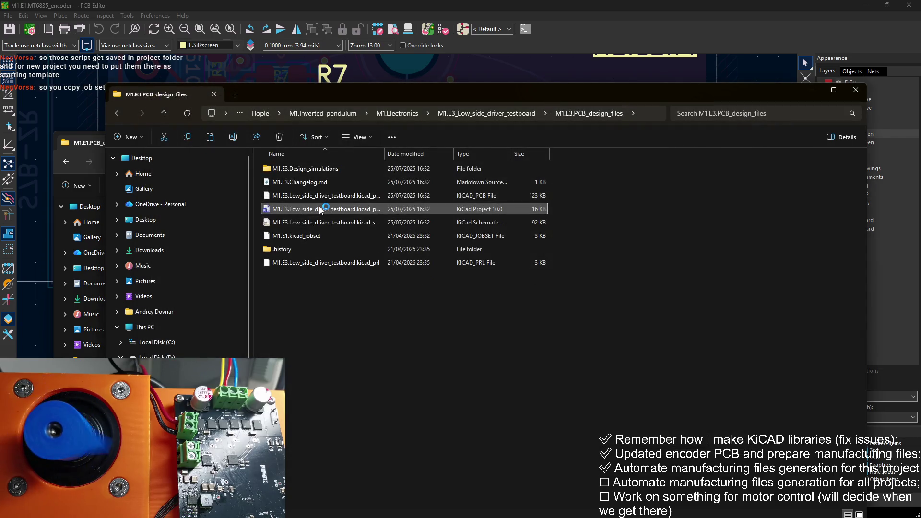
Open the M1.E3 low side driver testboard schematic from its board and show its Schematic Setup
{"action": "left_click", "coordinate": [227, 159]}
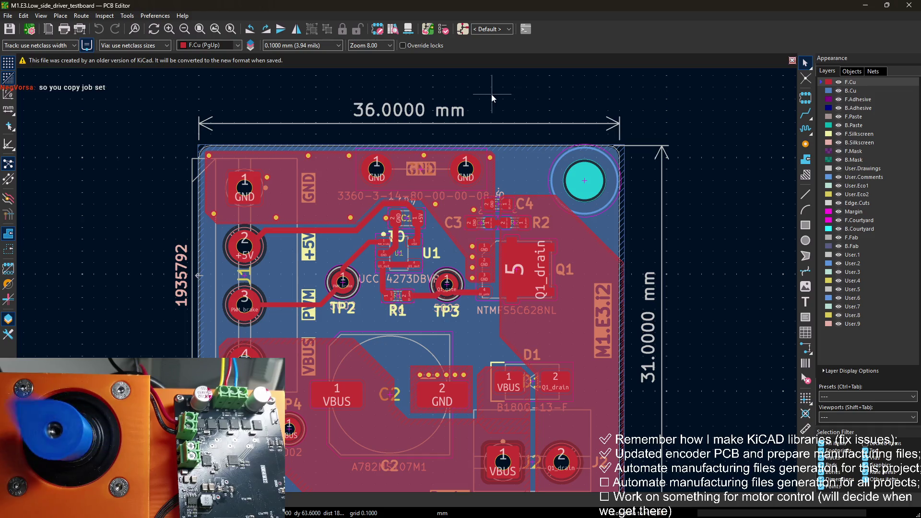
{"action": "left_click", "coordinate": [464, 29]}
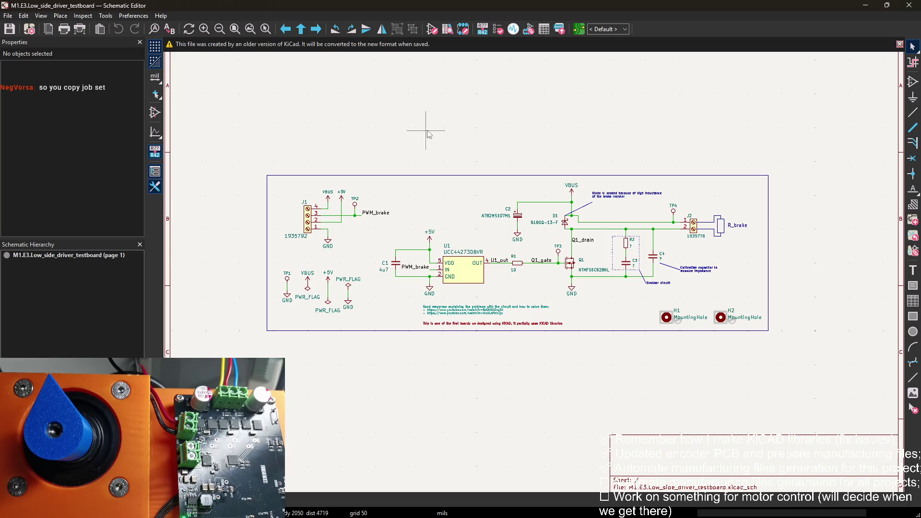
{"action": "left_click", "coordinate": [27, 30]}
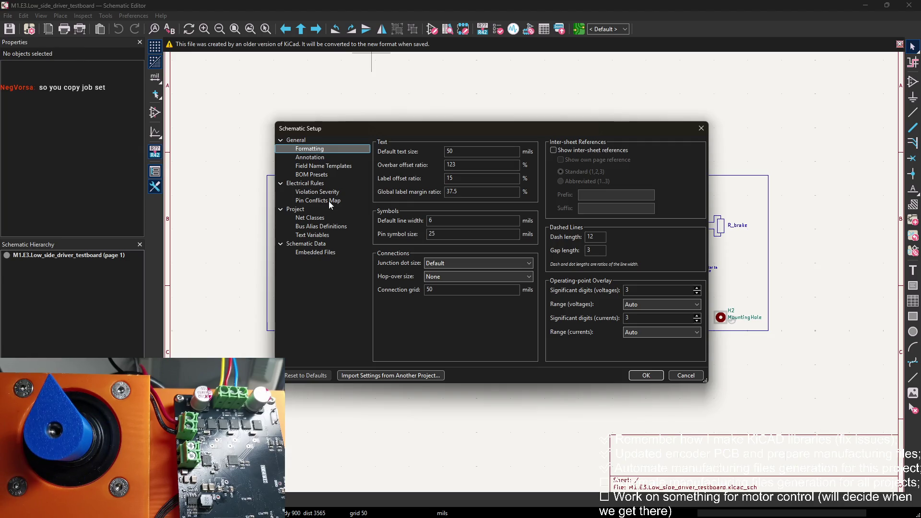
Add a text variable project_prefix with the value M1.E3
{"action": "left_click", "coordinate": [322, 235]}
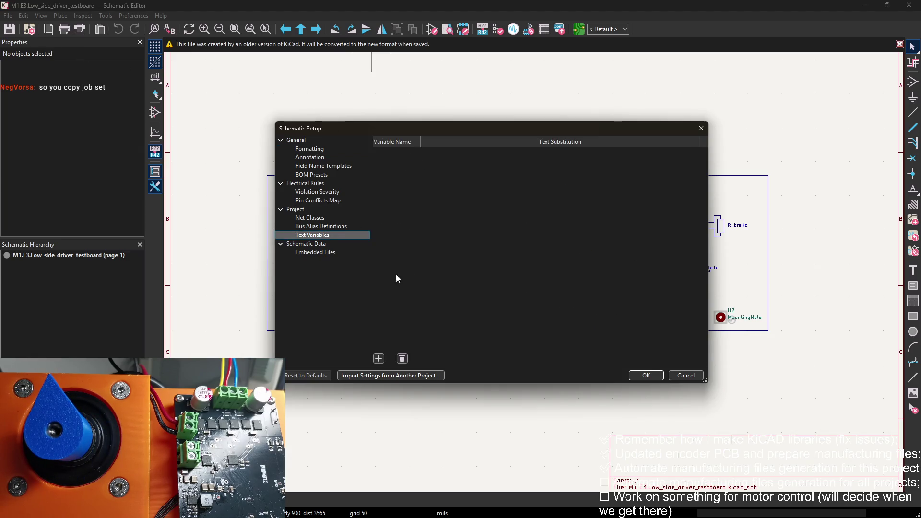
{"action": "left_click", "coordinate": [378, 358]}
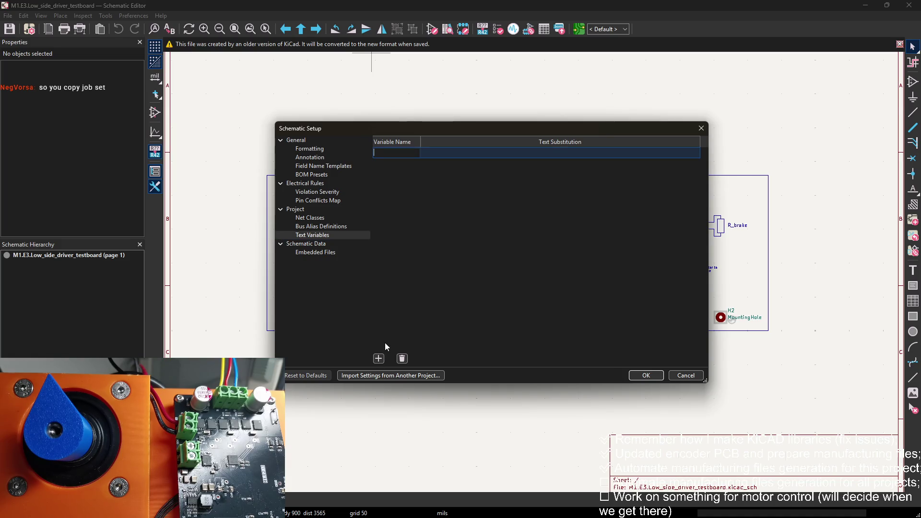
{"action": "type", "text": "project_"}
{"action": "type", "text": "prefix"}
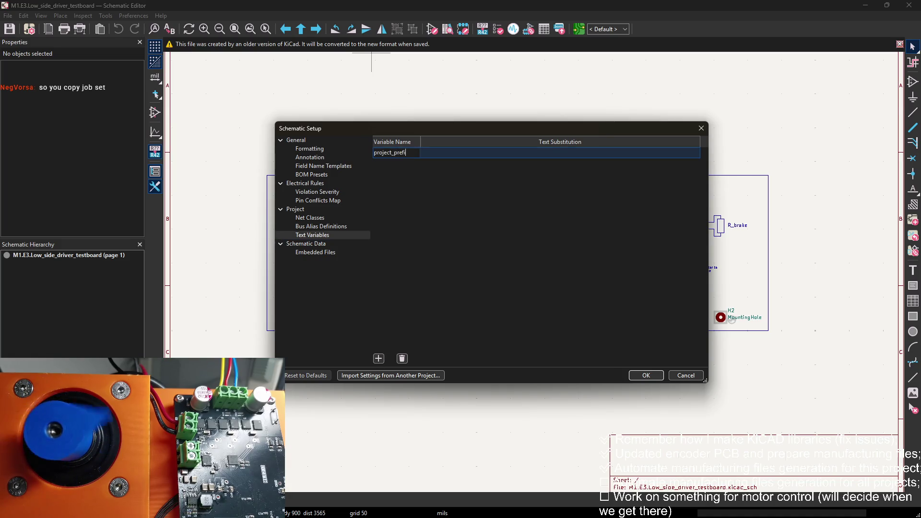
{"action": "key", "text": "Tab"}
{"action": "type", "text": "M1.E"}
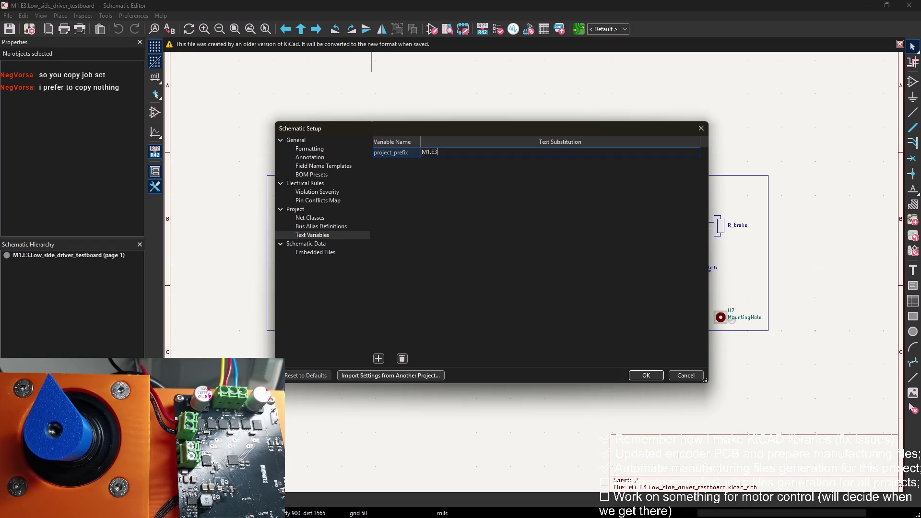
{"action": "left_click", "coordinate": [385, 343]}
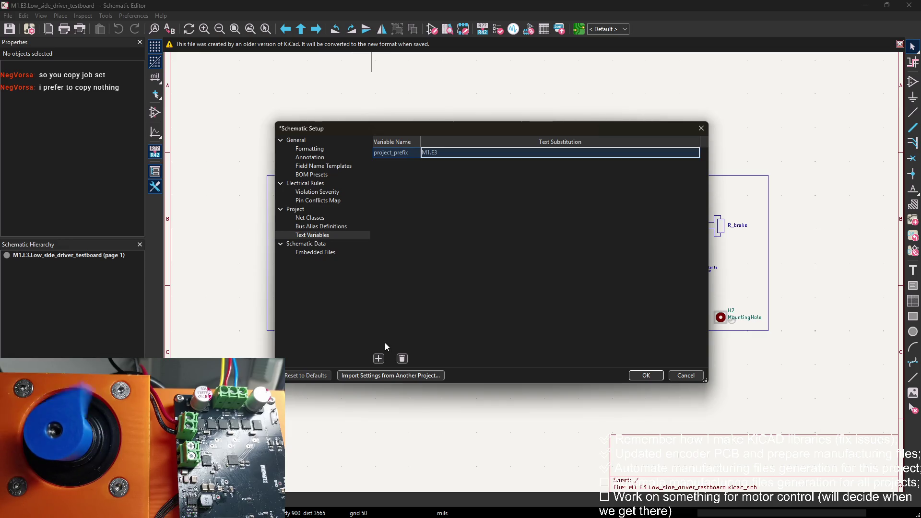
Add a second text variable design_iteration set to 3 and apply the setup
{"action": "left_click", "coordinate": [379, 358]}
{"action": "type", "text": "des"}
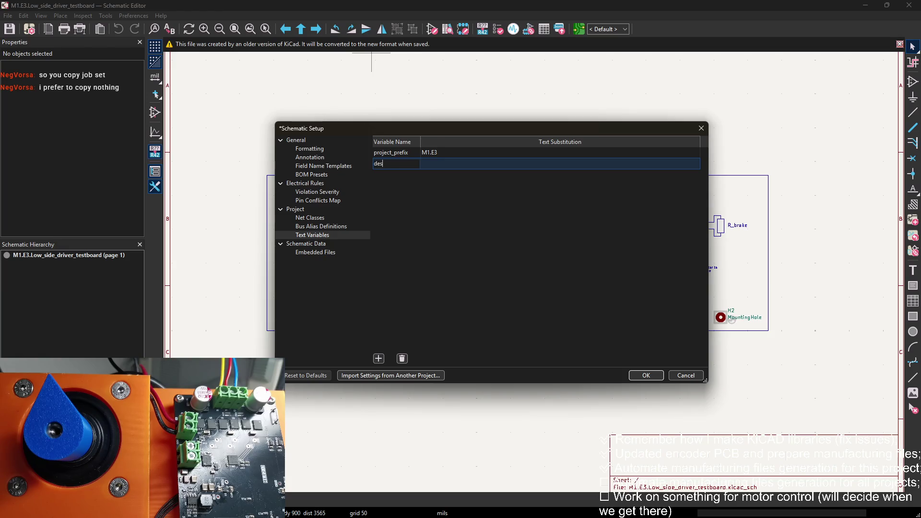
{"action": "type", "text": "gns"}
{"action": "type", "text": "teration"}
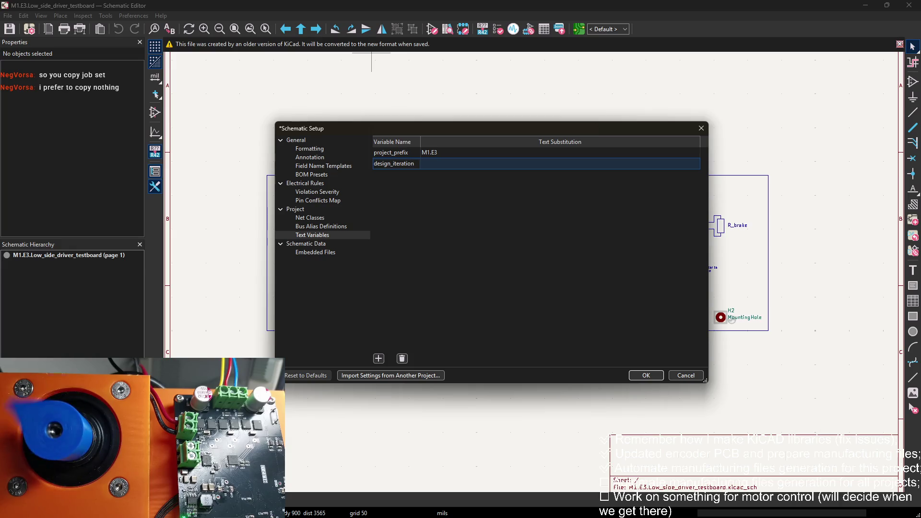
{"action": "key", "text": "Tab"}
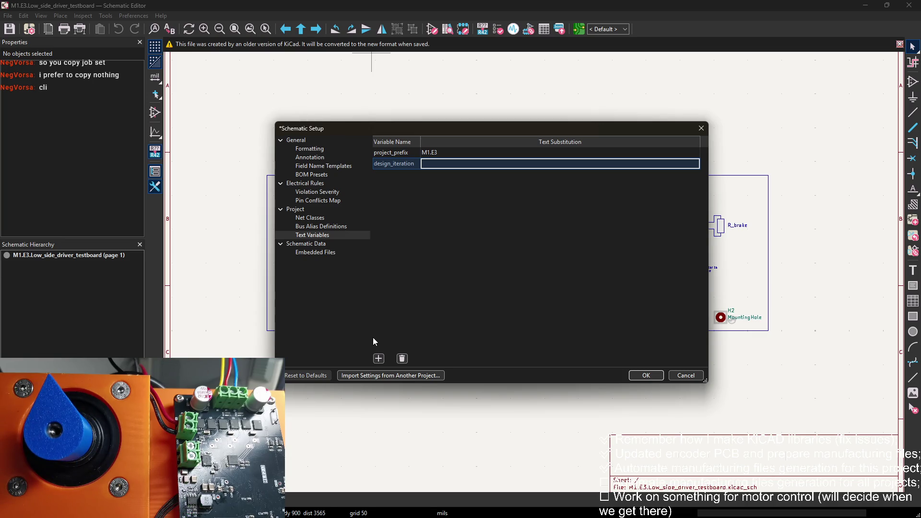
{"action": "type", "text": "3"}
{"action": "left_click", "coordinate": [646, 375]}
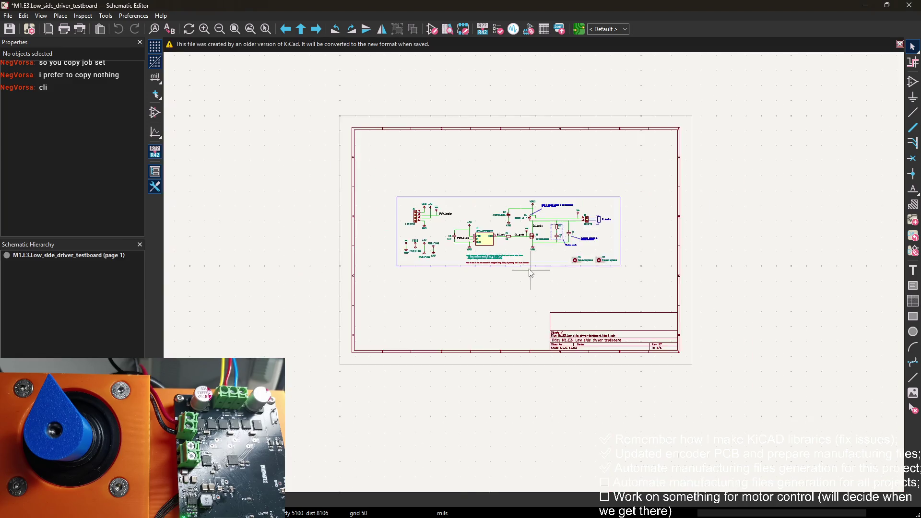
Save the testboard schematic with its new text variables
{"action": "scroll", "coordinate": [531, 273], "scroll_direction": "up", "scroll_amount": 2}
{"action": "scroll", "coordinate": [418, 133], "scroll_direction": "up", "scroll_amount": 1}
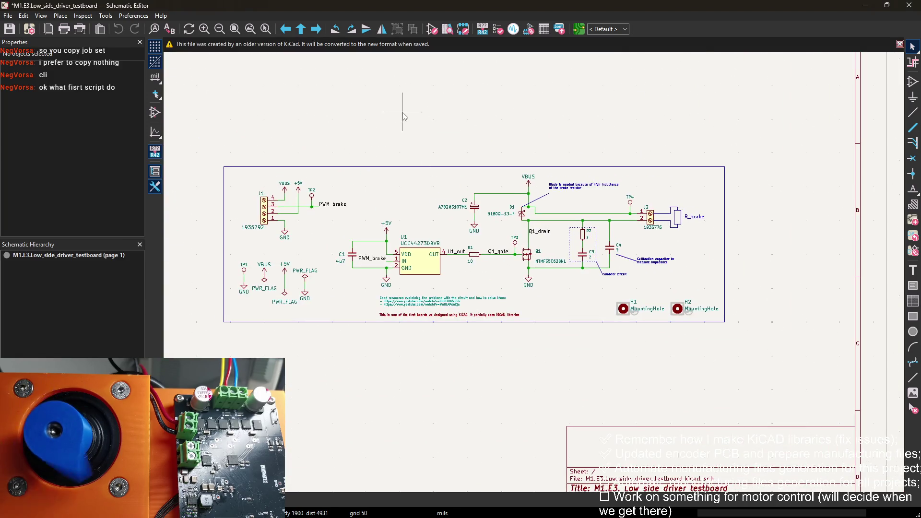
{"action": "key", "text": "ctrl+s"}
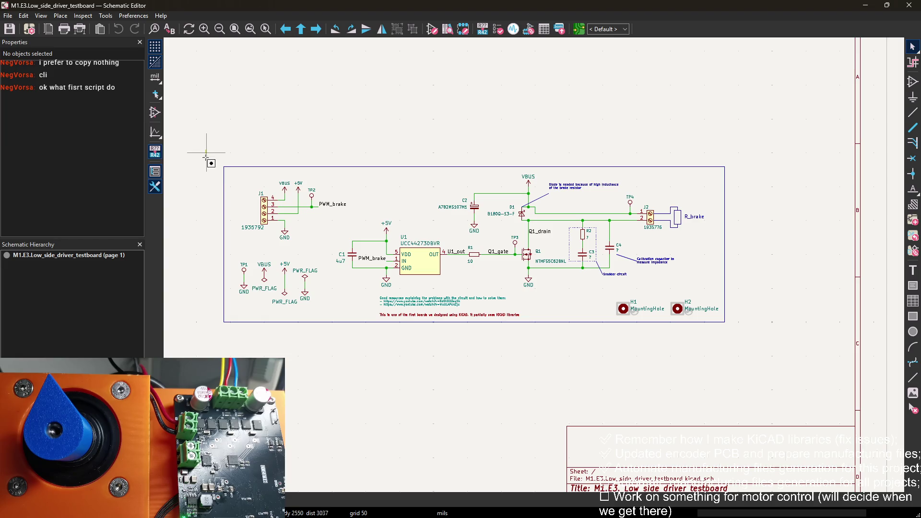
Check the 'M1.E3. Low side driver testboard' title block, then minimize the Schematic Editor
{"action": "mouse_move", "coordinate": [207, 153]}
{"action": "left_mouse_down"}
{"action": "mouse_move", "coordinate": [432, 349]}
{"action": "mouse_move", "coordinate": [736, 345]}
{"action": "mouse_move", "coordinate": [352, 119]}
{"action": "mouse_move", "coordinate": [230, 155]}
{"action": "mouse_move", "coordinate": [206, 149]}
{"action": "left_mouse_up"}
{"action": "scroll", "coordinate": [638, 264], "scroll_direction": "down", "scroll_amount": 3}
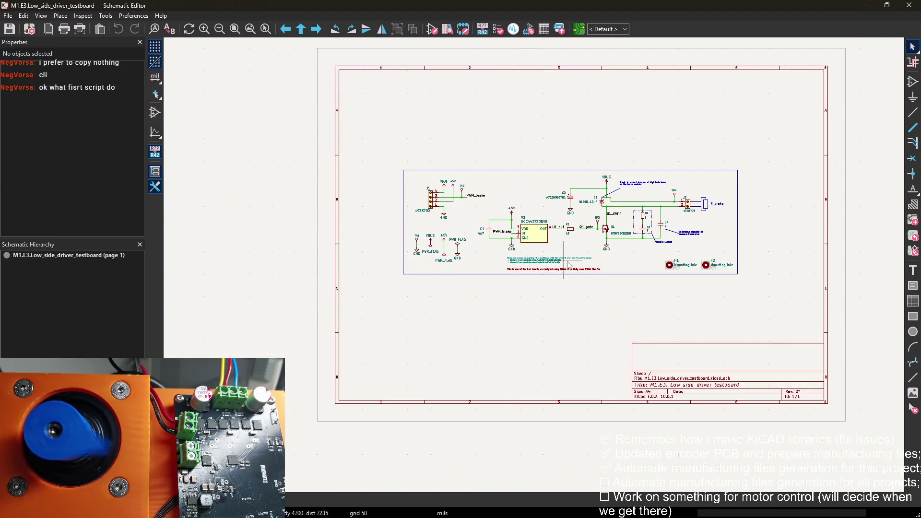
{"action": "scroll", "coordinate": [641, 256], "scroll_direction": "up", "scroll_amount": 1}
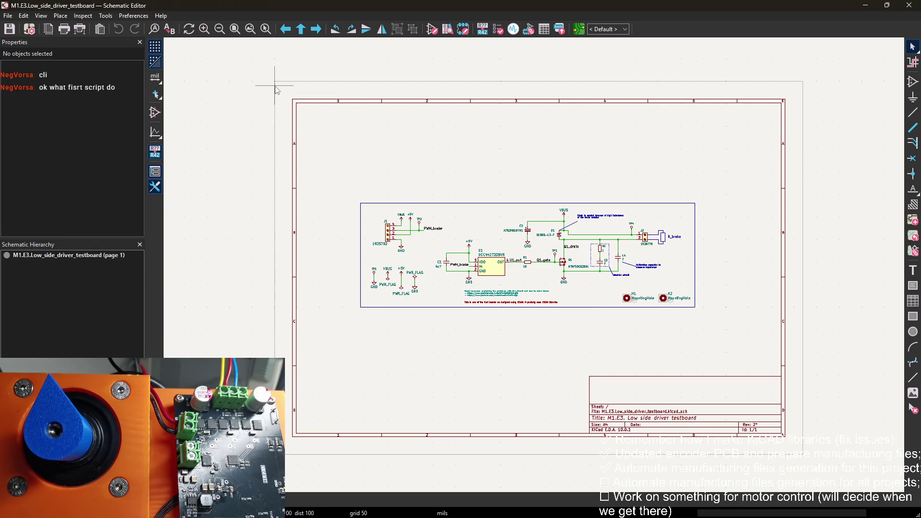
{"action": "mouse_move", "coordinate": [277, 83]}
{"action": "left_mouse_down"}
{"action": "mouse_move", "coordinate": [288, 123]}
{"action": "mouse_move", "coordinate": [293, 99]}
{"action": "left_mouse_up"}
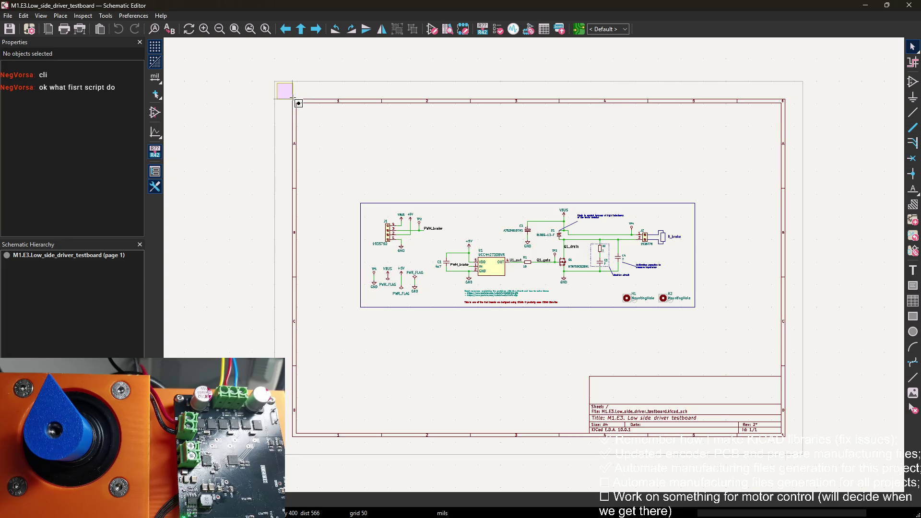
{"action": "left_click_drag", "start_coordinate": [293, 98], "coordinate": [291, 97]}
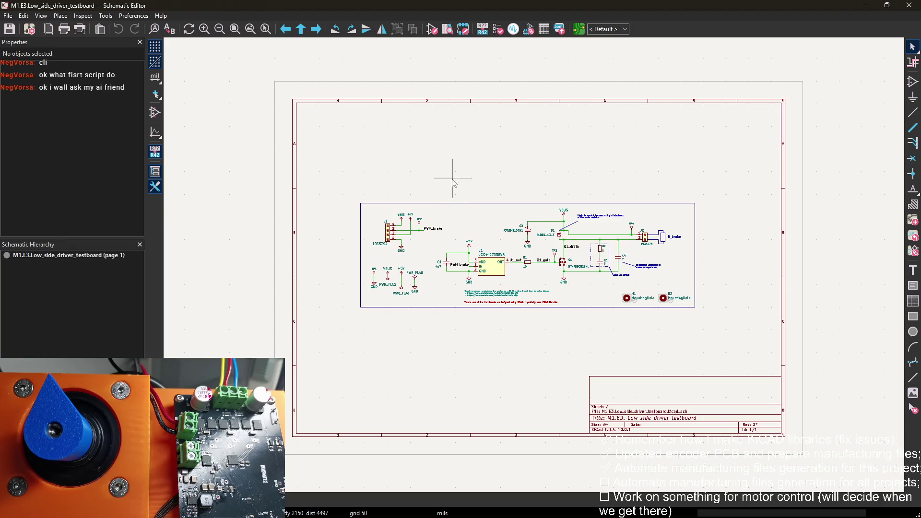
{"action": "middle_click_drag", "start_coordinate": [480, 188], "coordinate": [484, 159]}
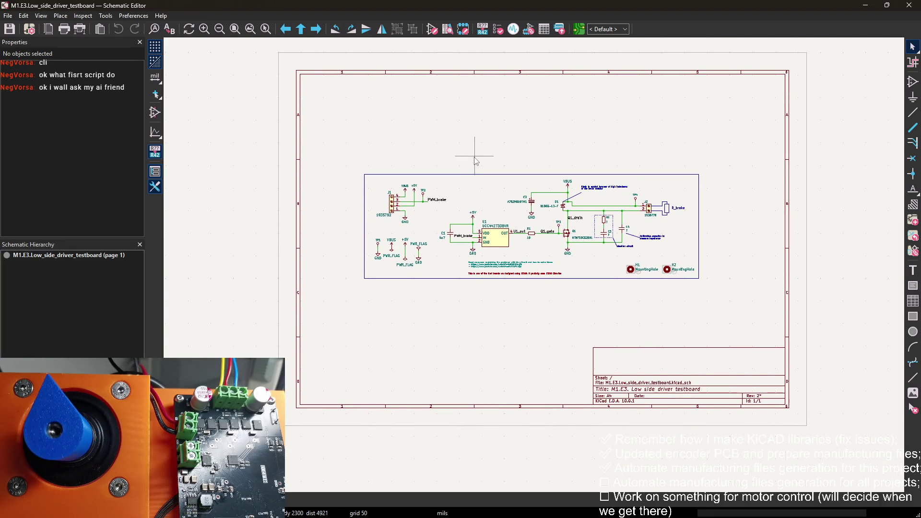
{"action": "left_click", "coordinate": [866, 5]}
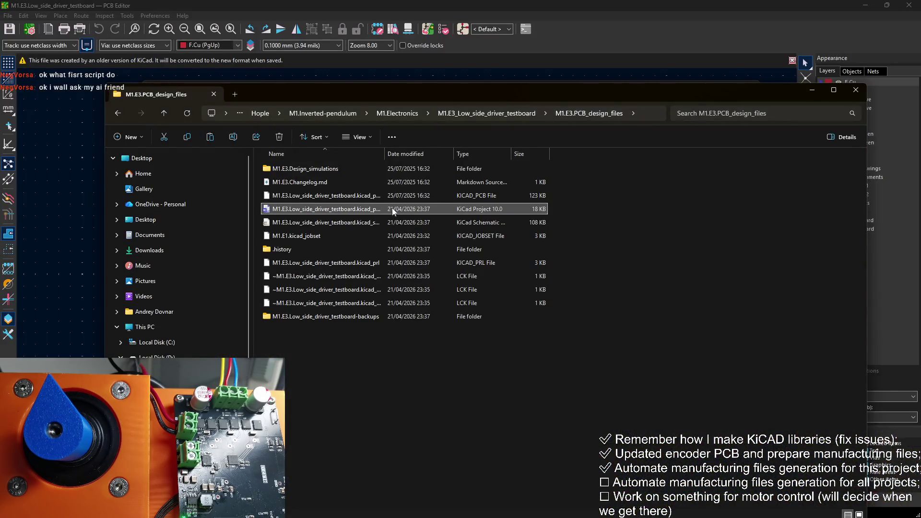
Open the testboard's M1.E3.Outputs folder in File Explorer
{"action": "left_click", "coordinate": [436, 120]}
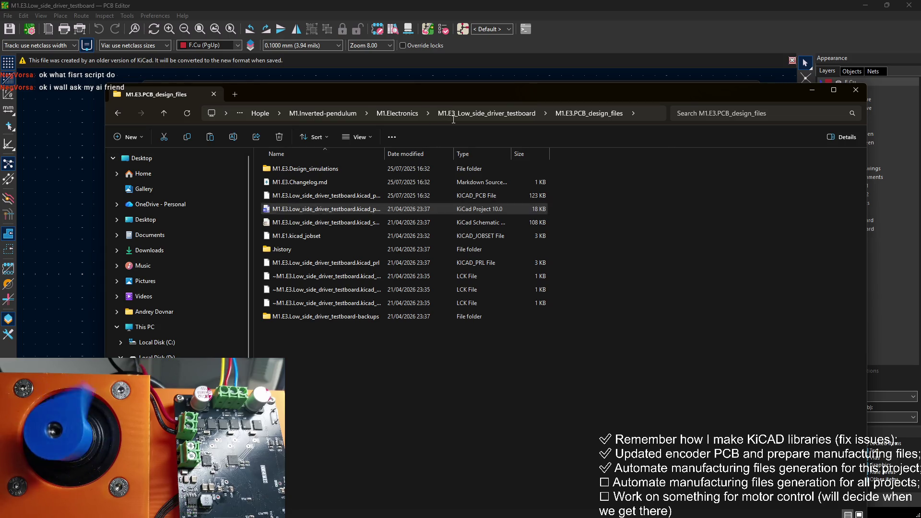
{"action": "left_click", "coordinate": [516, 129]}
{"action": "left_click", "coordinate": [480, 113]}
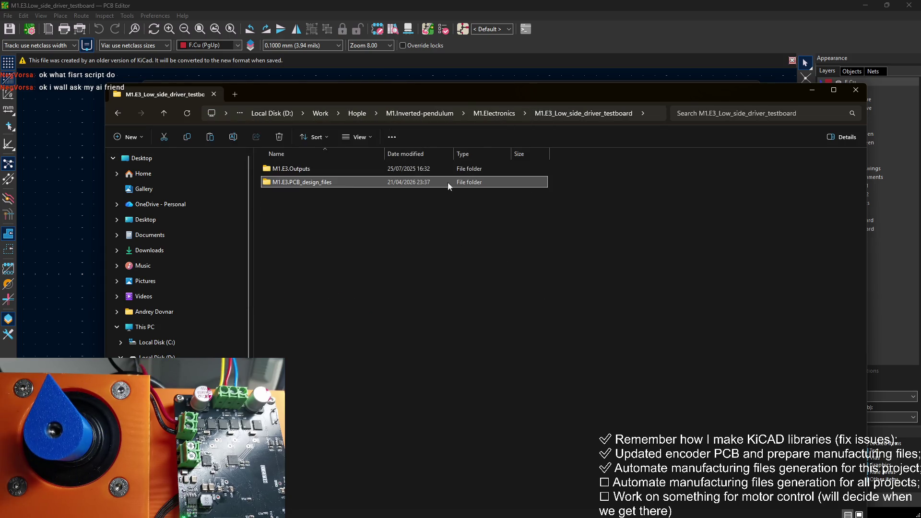
{"action": "double_click", "coordinate": [338, 168]}
Open M1.E1.kicad_jobset from the KiCad project manager's tree
{"action": "left_click_drag", "start_coordinate": [507, 94], "coordinate": [480, 258]}
{"action": "left_click", "coordinate": [267, 200]}
{"action": "double_click", "coordinate": [239, 192]}
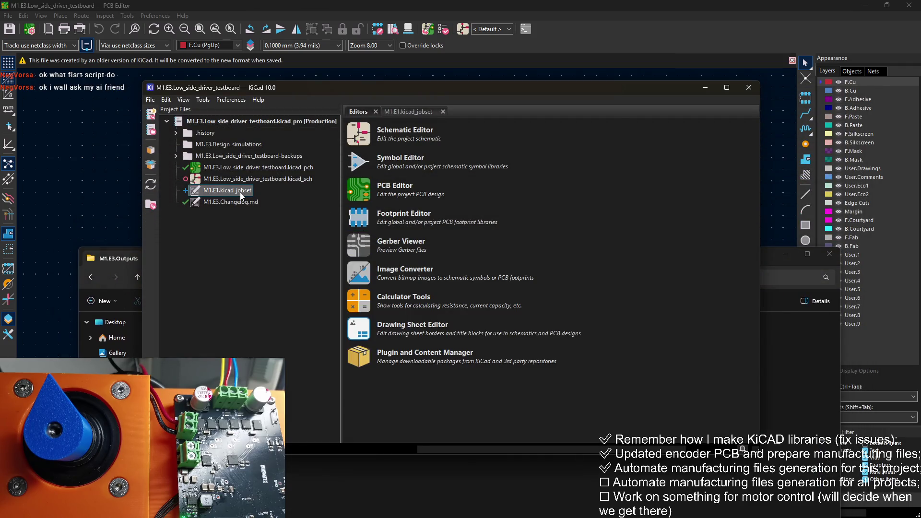
Generate the jobset's folder output and inspect the new M1.E3.i3.Outputs folder contents
{"action": "left_click", "coordinate": [717, 161]}
{"action": "left_click", "coordinate": [791, 390]}
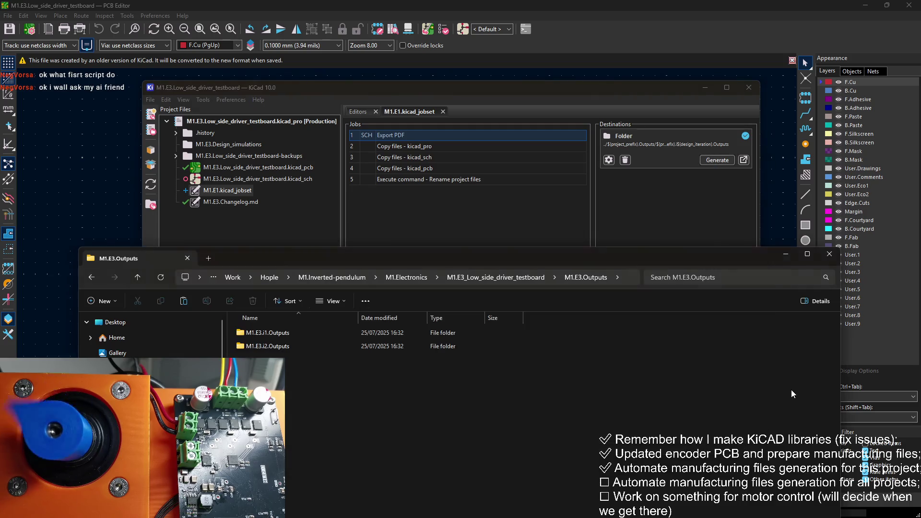
{"action": "double_click", "coordinate": [306, 362]}
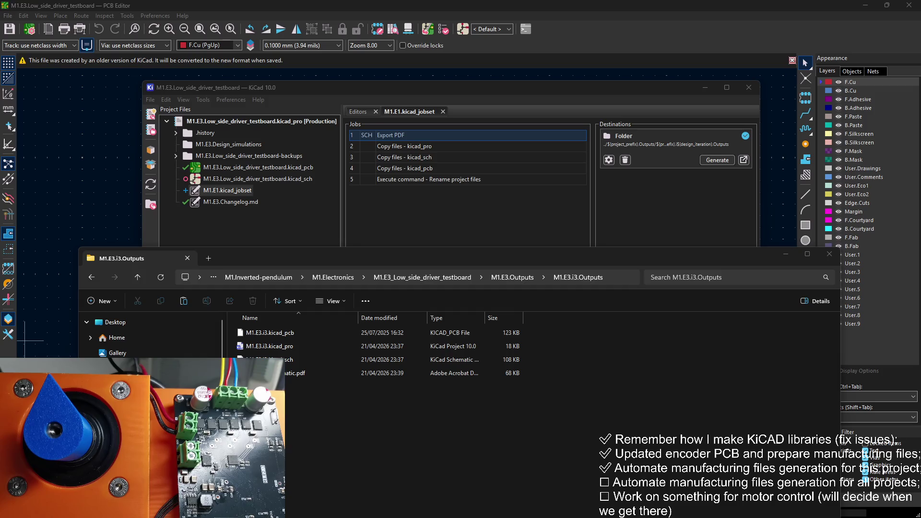
{"action": "left_click_drag", "start_coordinate": [413, 254], "coordinate": [407, 222]}
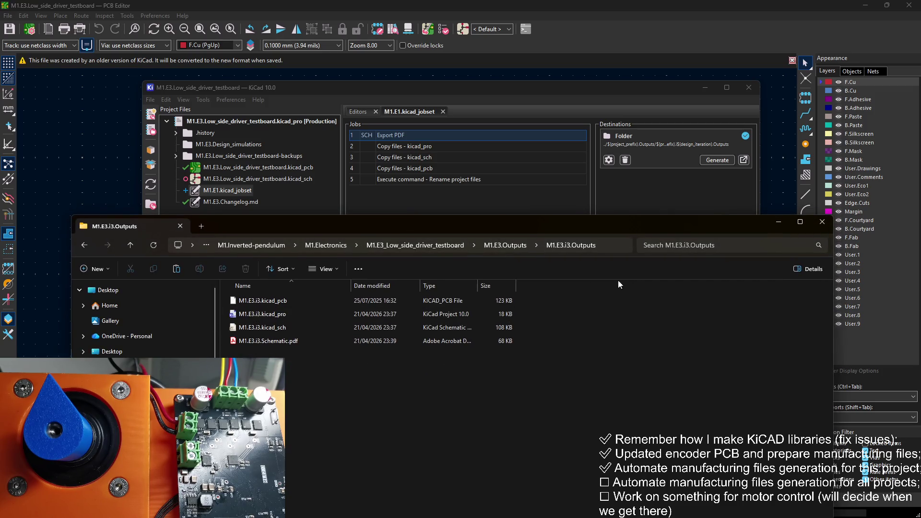
Delete the .kicad_jobset file from M1.E3.PCB_design_files and close that Explorer window
{"action": "left_click", "coordinate": [500, 247]}
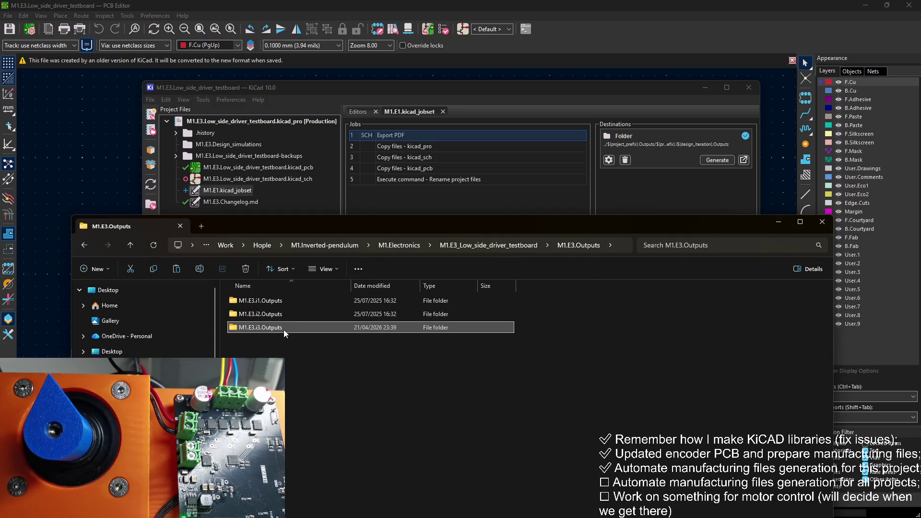
{"action": "left_click", "coordinate": [462, 243]}
{"action": "double_click", "coordinate": [296, 314]}
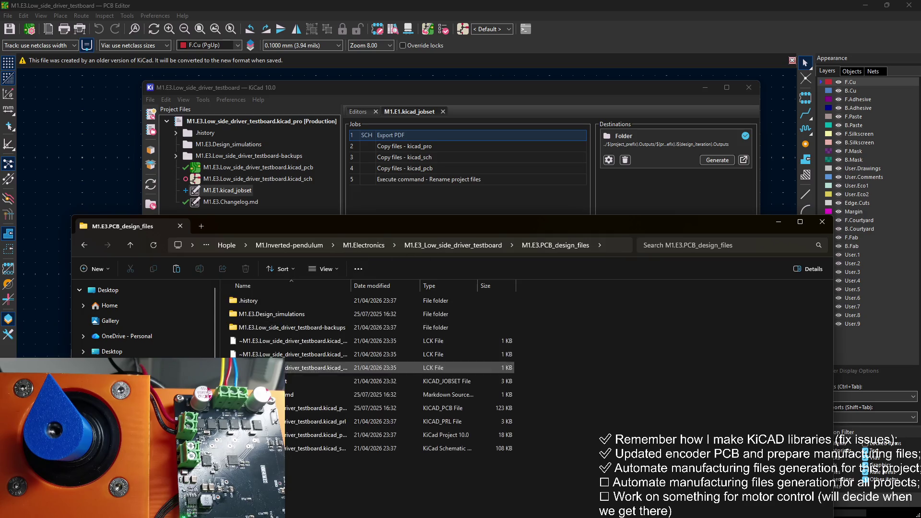
{"action": "left_click", "coordinate": [289, 380]}
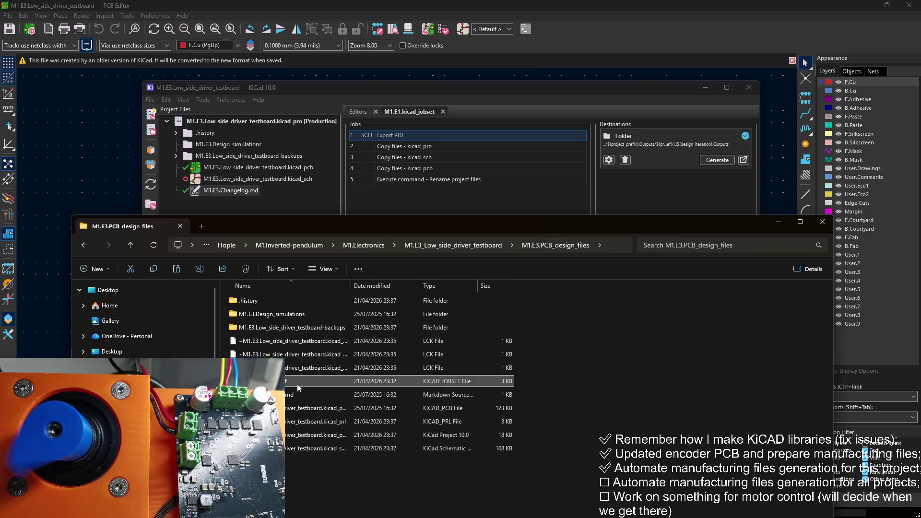
{"action": "key", "text": "Delete"}
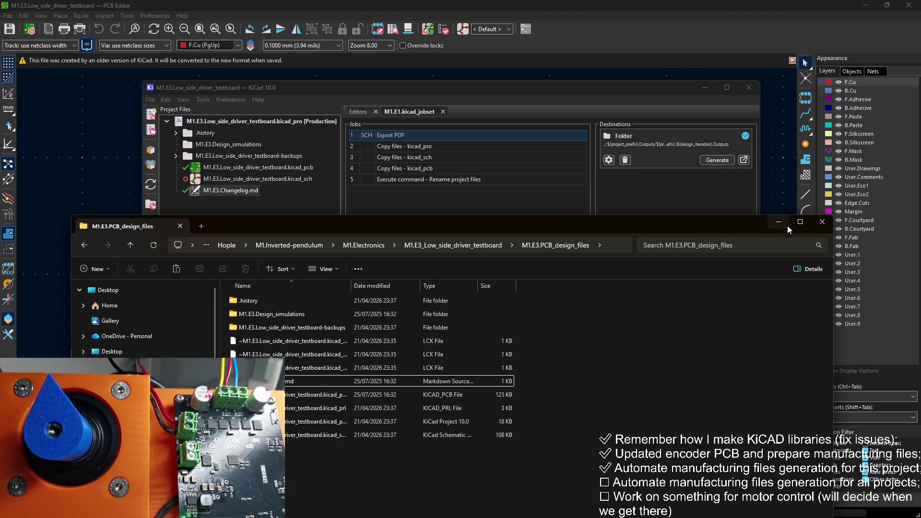
{"action": "left_click", "coordinate": [823, 223]}
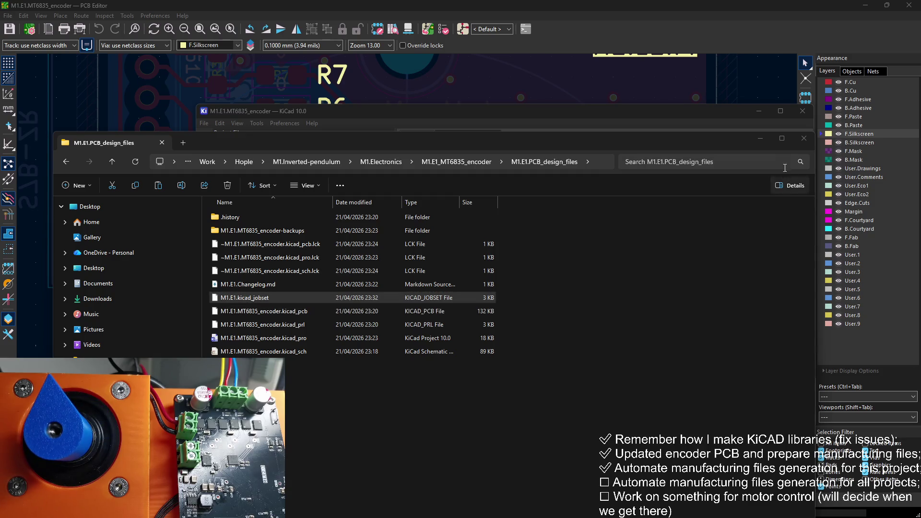
Minimize File Explorer and bring the M1.E1.kicad_jobset job list forward, moved up-left
{"action": "left_click_drag", "start_coordinate": [756, 140], "coordinate": [738, 152]}
{"action": "left_click", "coordinate": [726, 151]}
{"action": "left_click", "coordinate": [514, 208]}
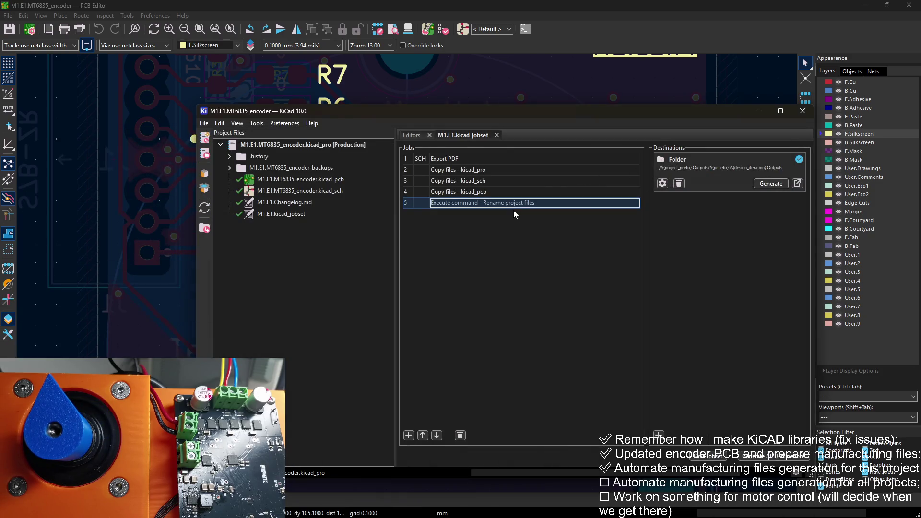
{"action": "left_click_drag", "start_coordinate": [514, 109], "coordinate": [454, 99]}
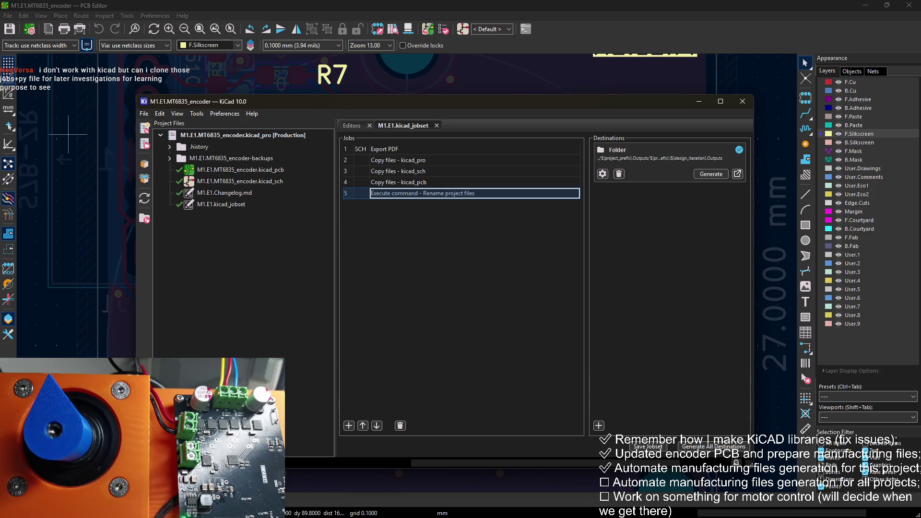
{"action": "left_click", "coordinate": [68, 134]}
Maximize, then minimize the project manager to reveal the M1.E1.MT6835_encoder board
{"action": "left_click", "coordinate": [422, 193]}
{"action": "left_click", "coordinate": [68, 134]}
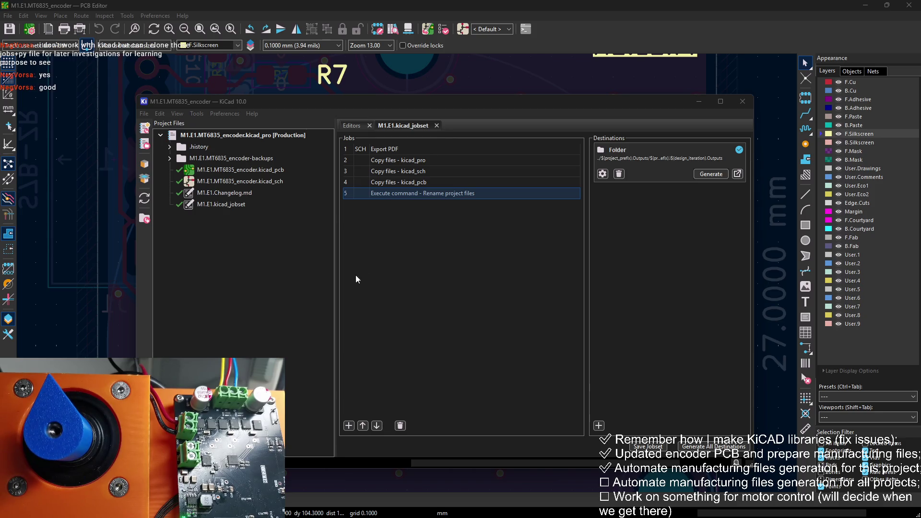
{"action": "left_click", "coordinate": [399, 231]}
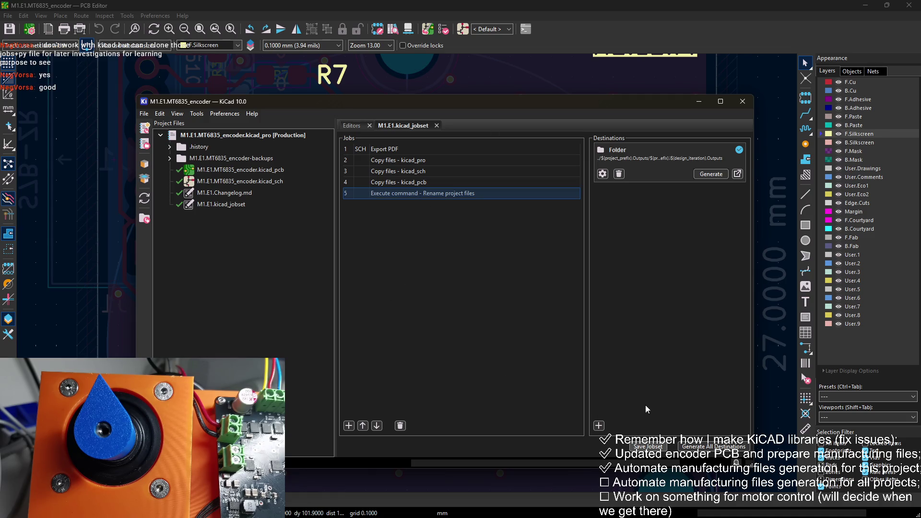
{"action": "left_click", "coordinate": [711, 104]}
{"action": "left_click", "coordinate": [886, 4]}
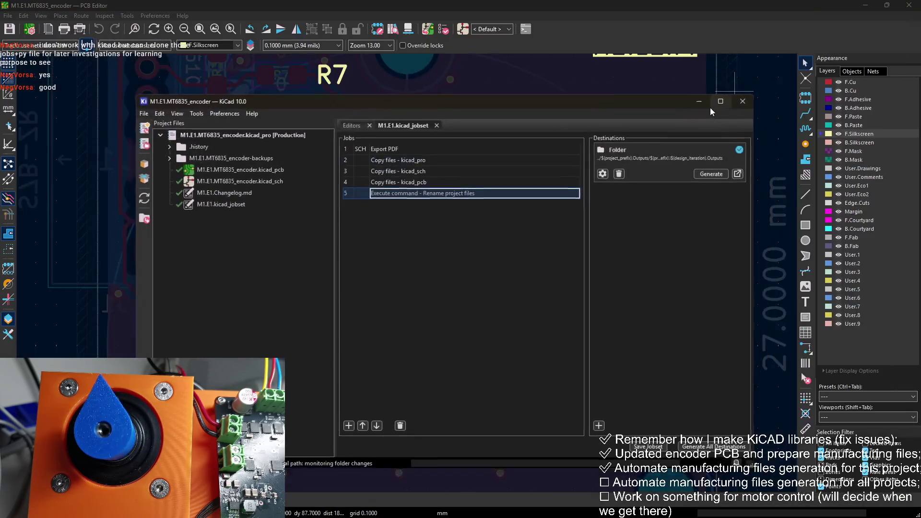
{"action": "left_click", "coordinate": [698, 100]}
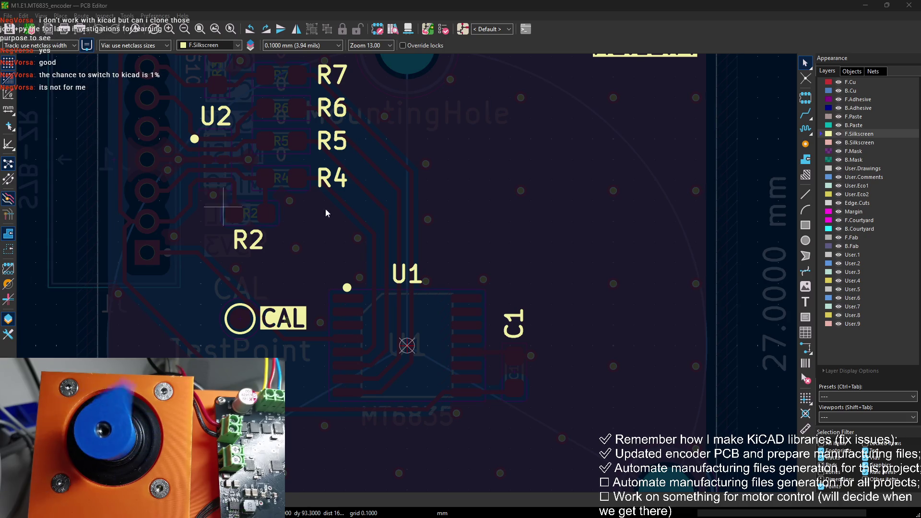
Zoom to fit the whole encoder board, then return to the jobset's five-job list
{"action": "key", "text": "Home"}
{"action": "middle_click_drag", "start_coordinate": [410, 275], "coordinate": [434, 244]}
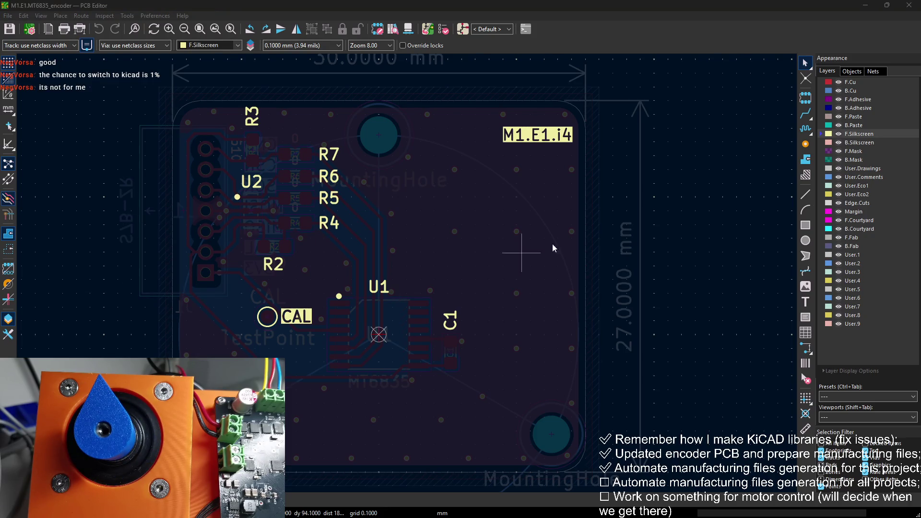
{"action": "scroll", "coordinate": [577, 225], "scroll_direction": "down", "scroll_amount": 2}
{"action": "scroll", "coordinate": [528, 244], "scroll_direction": "left", "scroll_amount": 2}
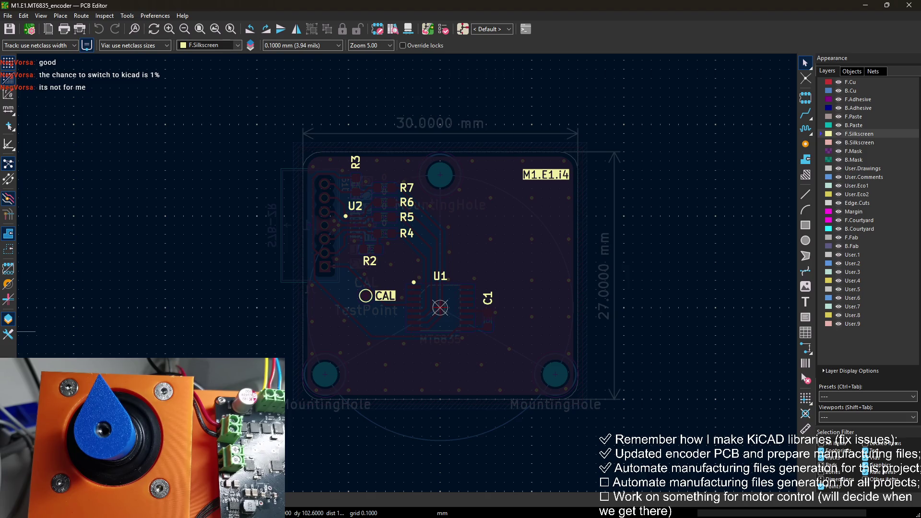
{"action": "key", "text": "alt+Tab"}
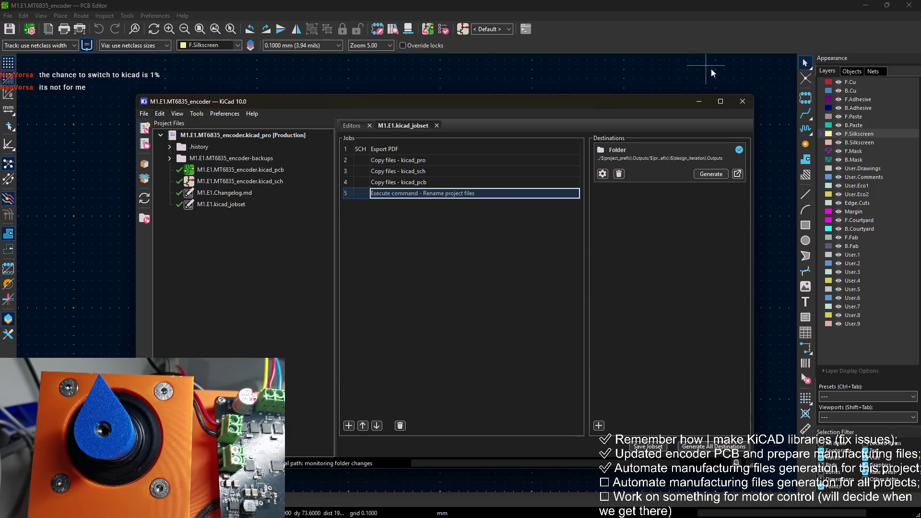
Review the board's Gerber plot settings, then add a PCB: Export Gerbers job
{"action": "left_click", "coordinate": [699, 91]}
{"action": "left_click", "coordinate": [82, 31]}
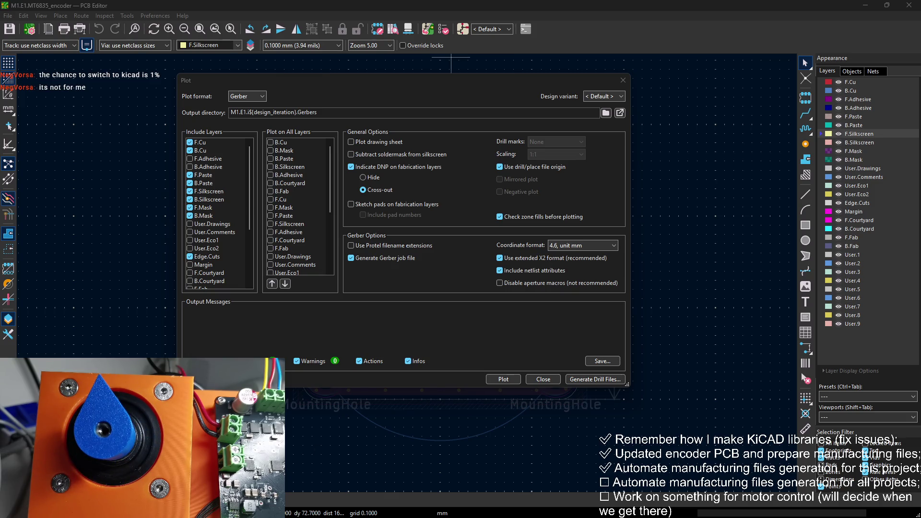
{"action": "key", "text": "alt+Tab"}
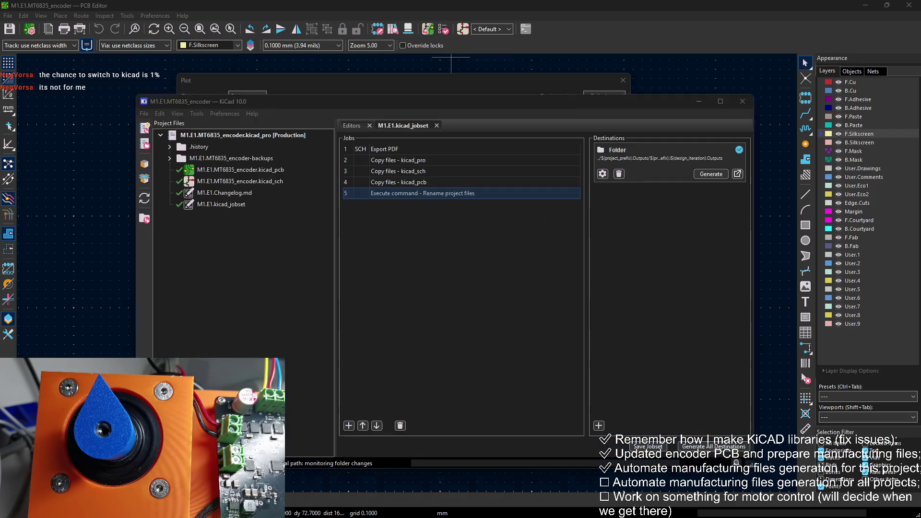
{"action": "left_click", "coordinate": [349, 426]}
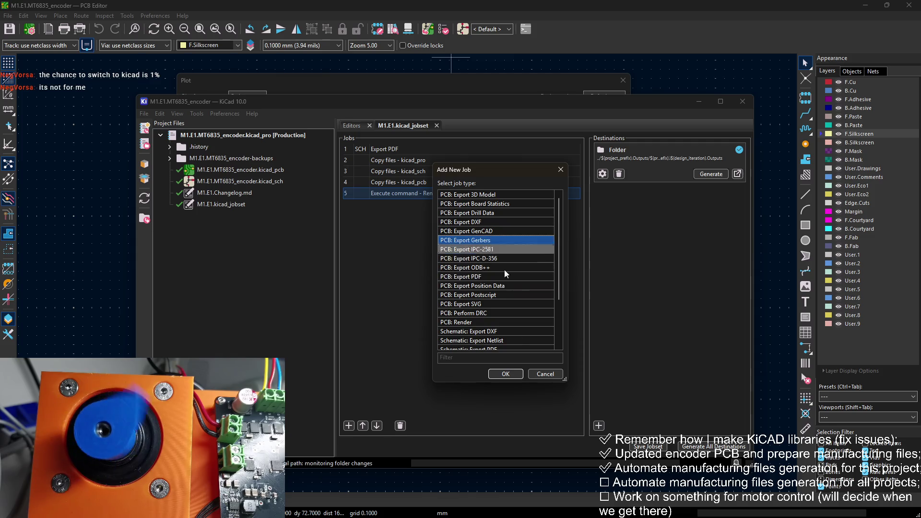
{"action": "double_click", "coordinate": [455, 240]}
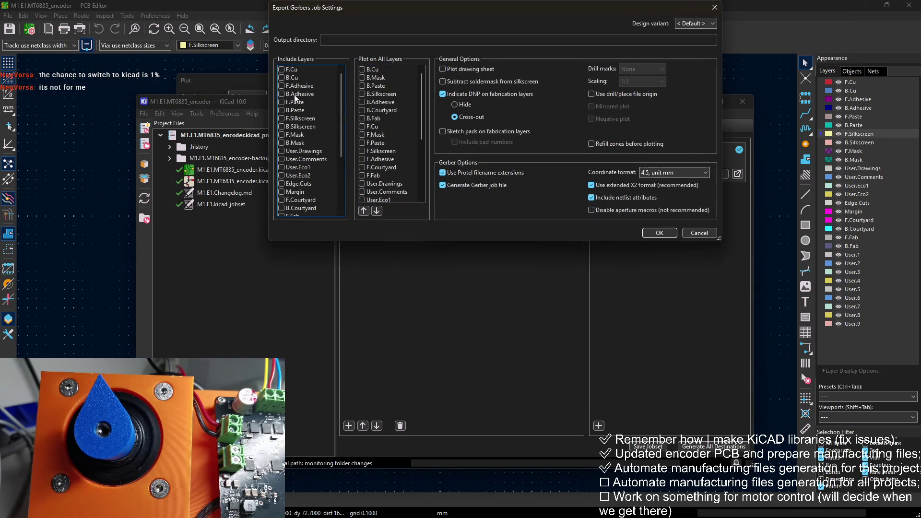
Include F/B.Cu, F/B.Paste, F/B.Silkscreen, F/B.Mask and Edge.Cuts layers in the Gerbers
{"action": "left_click", "coordinate": [282, 69]}
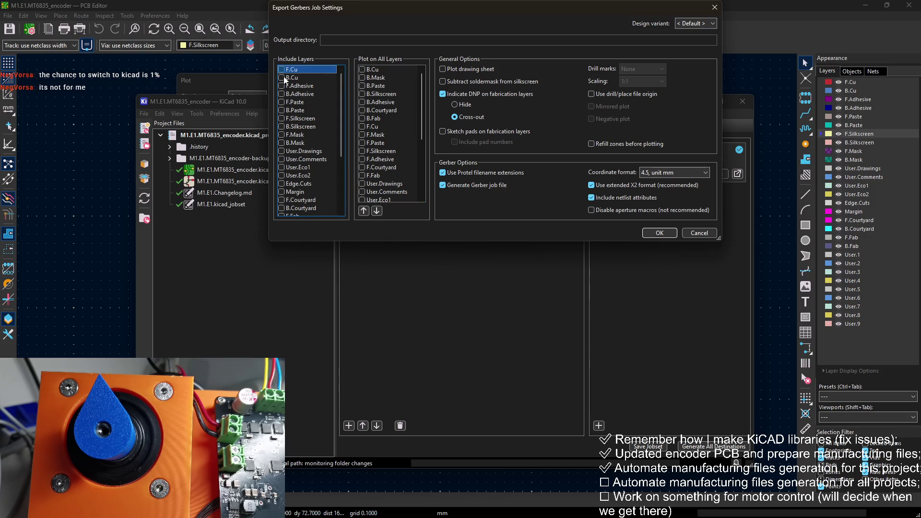
{"action": "left_click", "coordinate": [282, 78]}
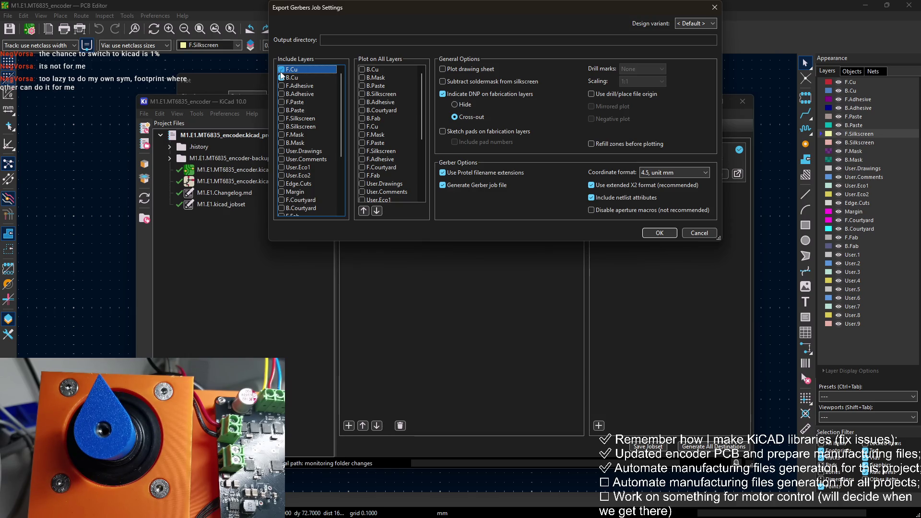
{"action": "left_click", "coordinate": [282, 102]}
{"action": "left_click", "coordinate": [283, 110]}
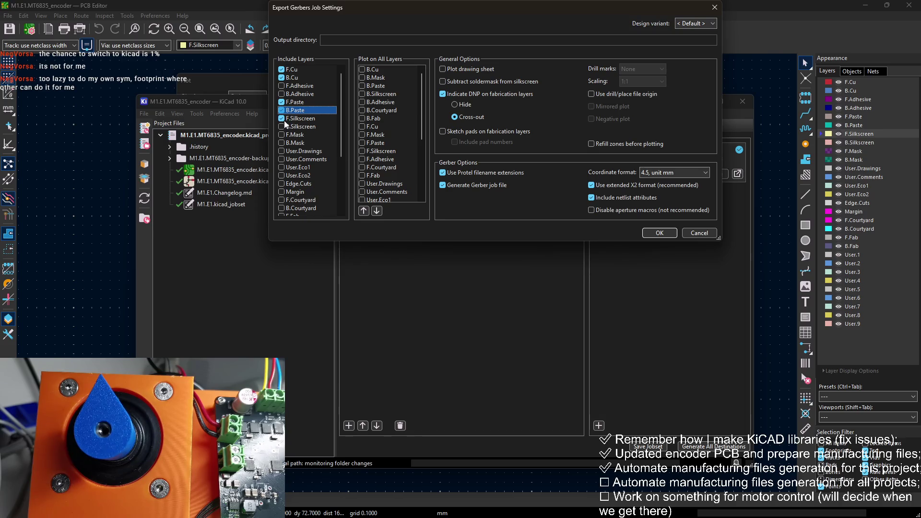
{"action": "left_click", "coordinate": [282, 118]}
{"action": "left_click", "coordinate": [282, 127]}
{"action": "left_click", "coordinate": [281, 135]}
{"action": "left_click", "coordinate": [282, 143]}
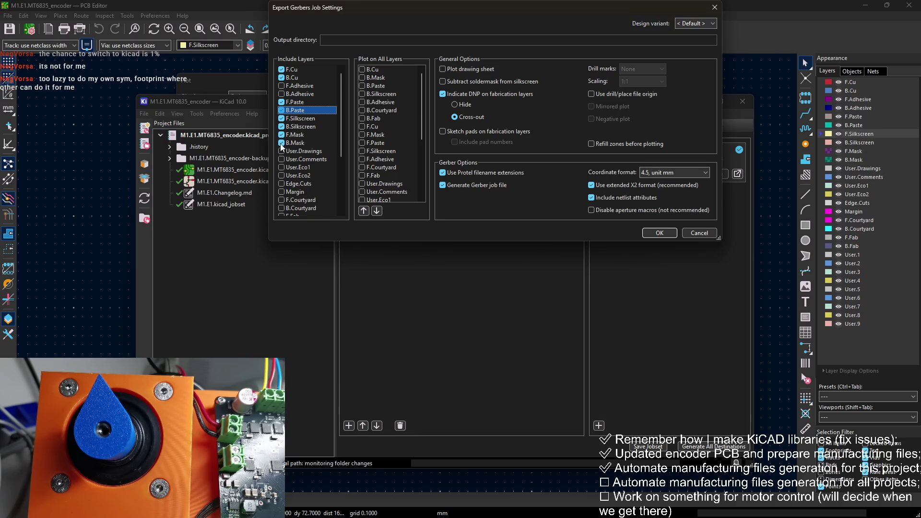
{"action": "left_click", "coordinate": [288, 184]}
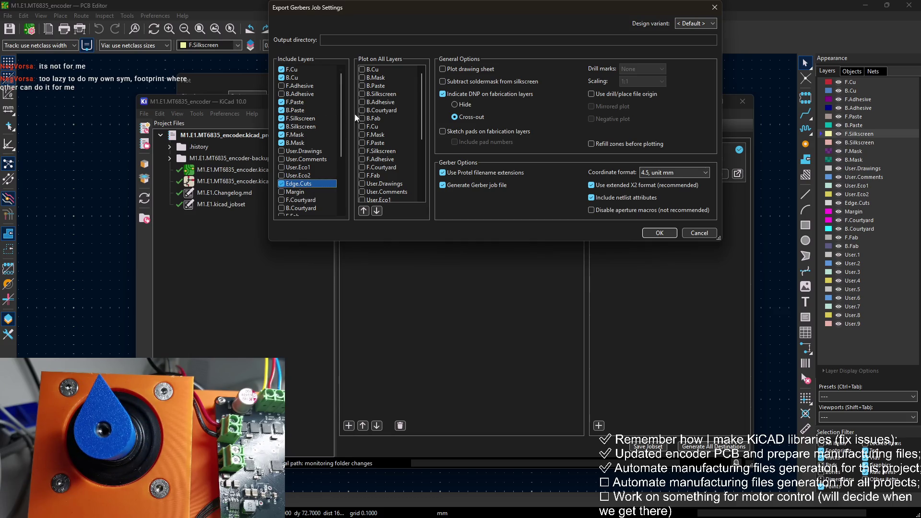
Use drill/place origin, refill zones before plotting, and disable Protel filename extensions
{"action": "left_click", "coordinate": [591, 94]}
{"action": "left_click", "coordinate": [597, 143]}
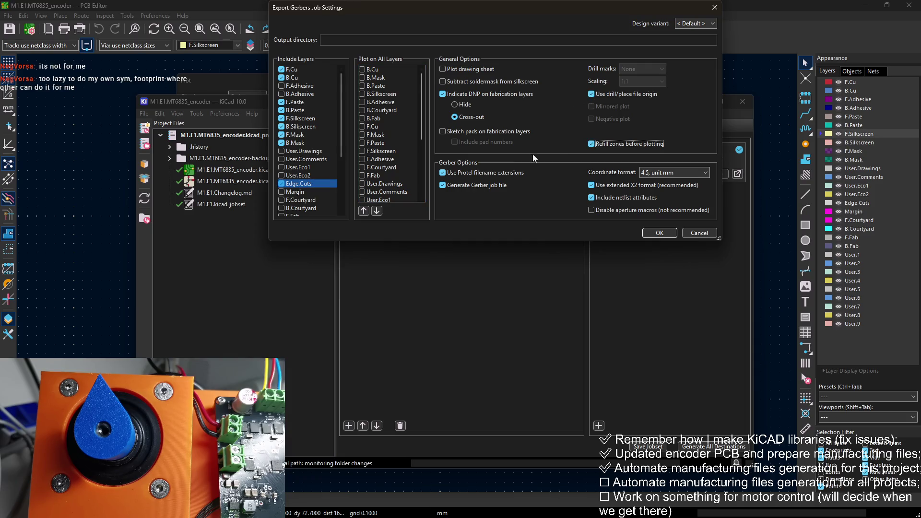
{"action": "left_click", "coordinate": [441, 173]}
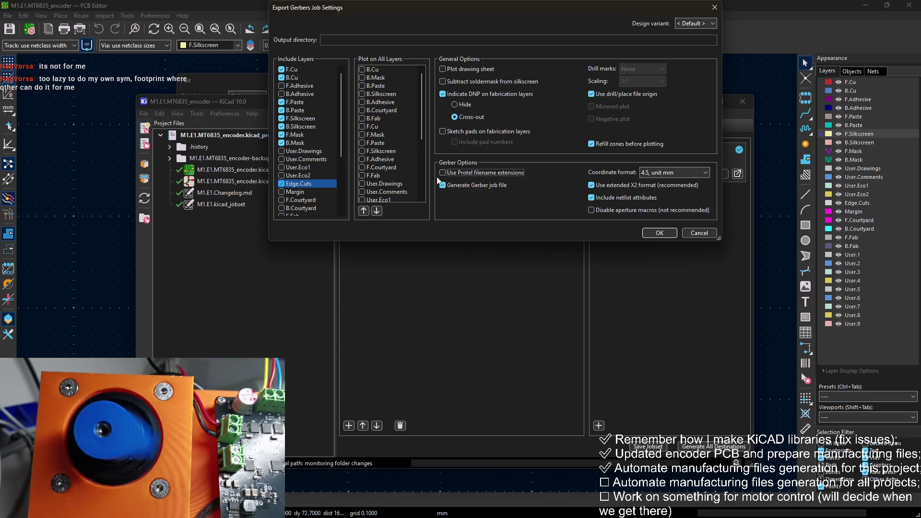
Set the Gerbers job output directory to ${project_prefix}.i${design_iteration}.Gerbers and add it as job 6
{"action": "left_click", "coordinate": [335, 40]}
{"action": "type", "text": "${"}
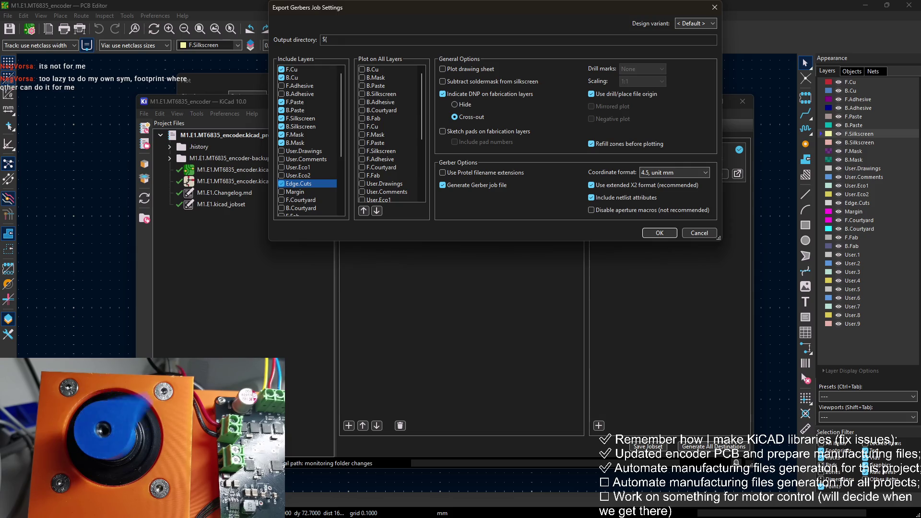
{"action": "type", "text": "project_prefix"}
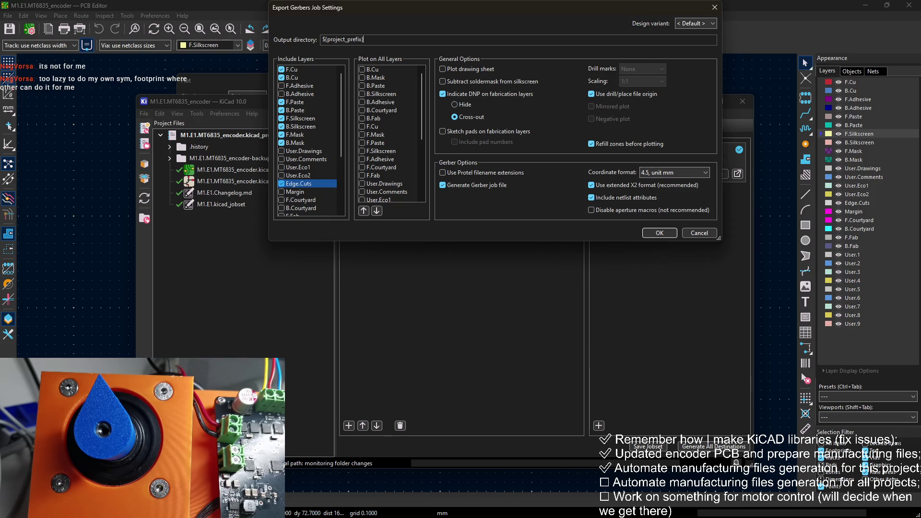
{"action": "type", "text": ".i${d"}
{"action": "type", "text": "esign_it"}
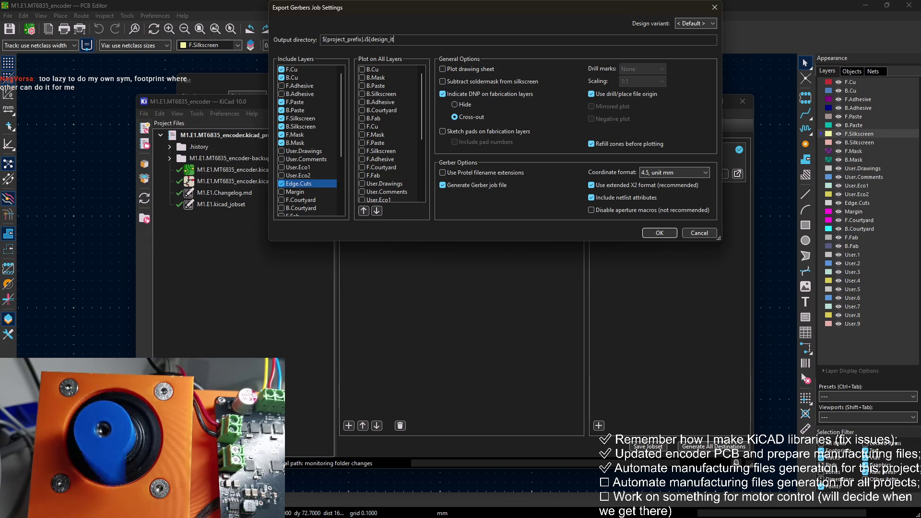
{"action": "type", "text": "eration}.Gerbers"}
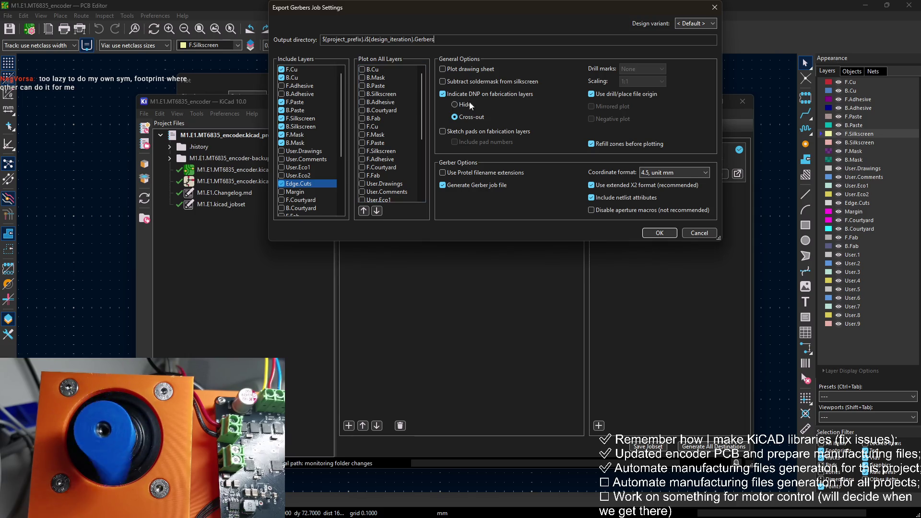
{"action": "left_click", "coordinate": [653, 231]}
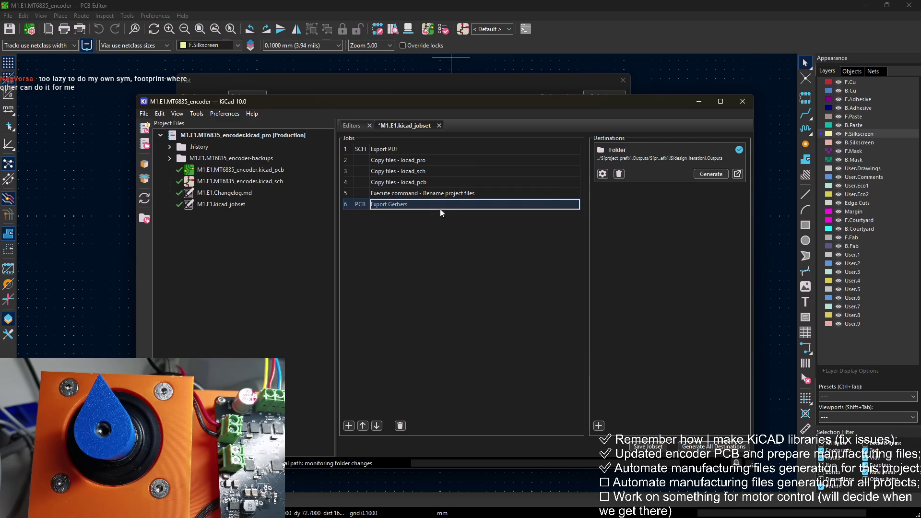
Save the jobset, browse File Explorer to M1.E1.Outputs, and bring back the Gerber Plot dialog
{"action": "left_click", "coordinate": [459, 215]}
{"action": "left_click", "coordinate": [648, 447]}
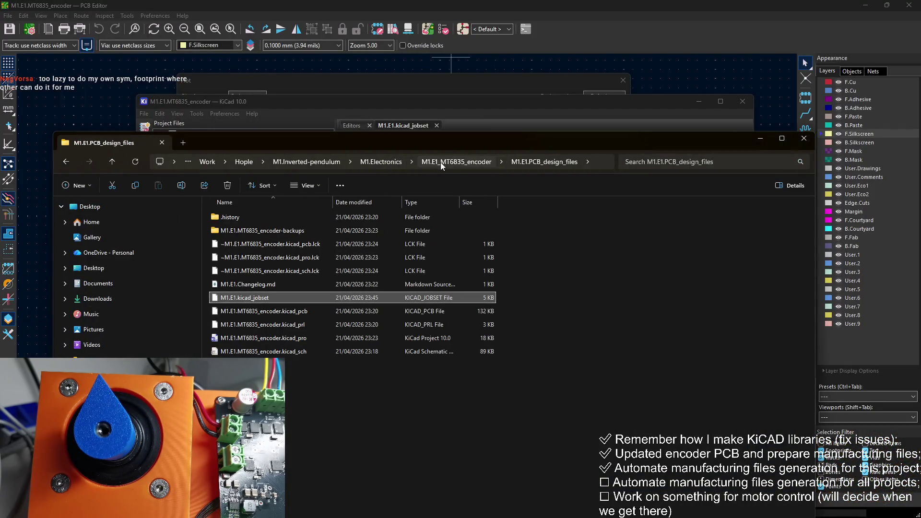
{"action": "left_click", "coordinate": [472, 161]}
{"action": "double_click", "coordinate": [298, 231]}
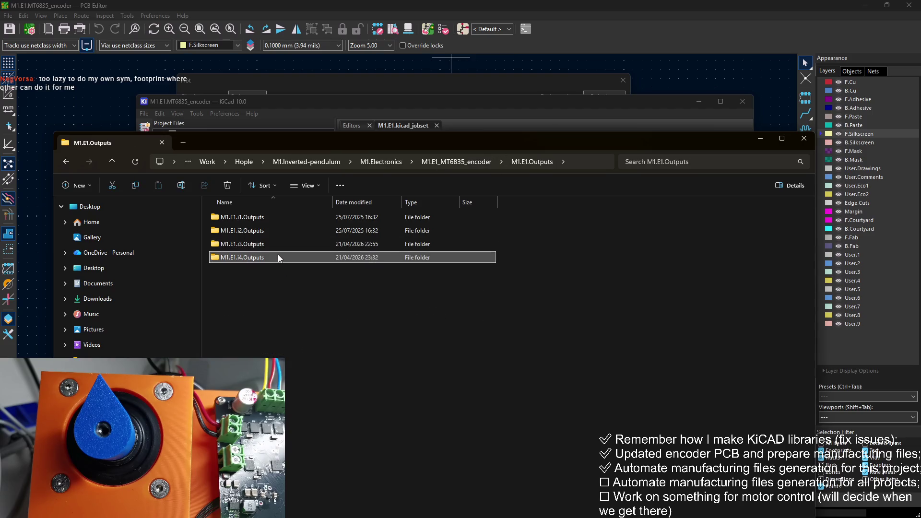
{"action": "left_click", "coordinate": [532, 77]}
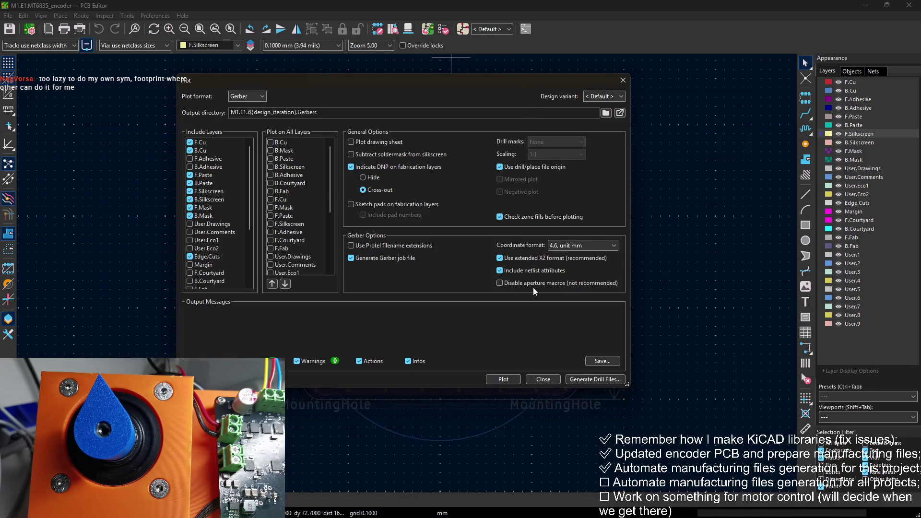
Close the Plot dialog and generate all jobset outputs to the Folder destination
{"action": "left_click", "coordinate": [622, 80]}
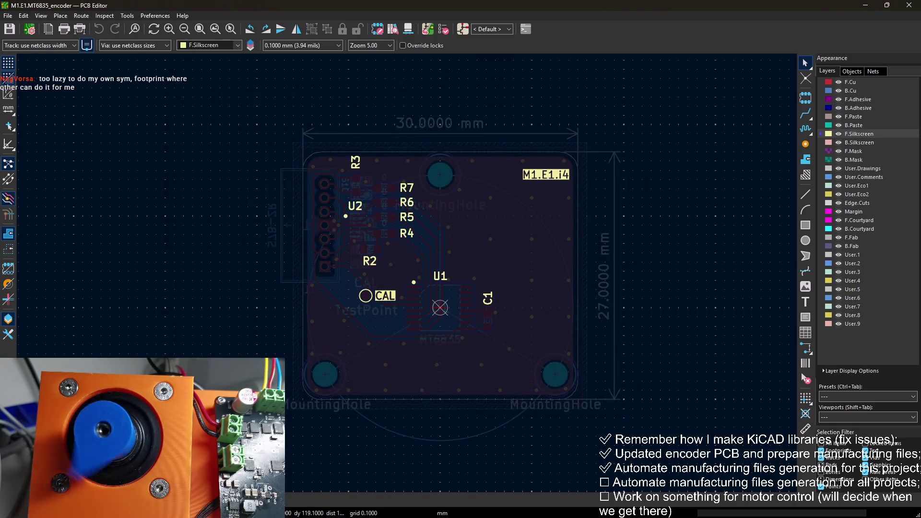
{"action": "key", "text": "alt+Tab"}
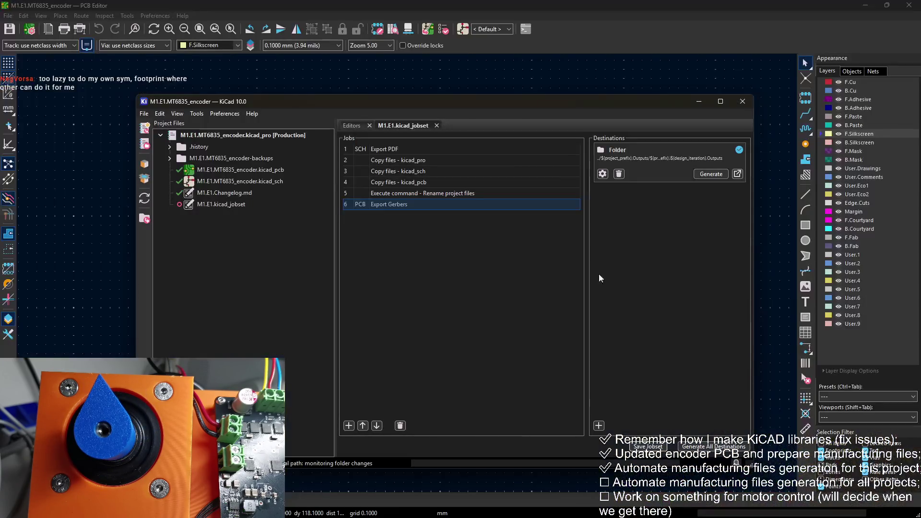
{"action": "left_click", "coordinate": [700, 172]}
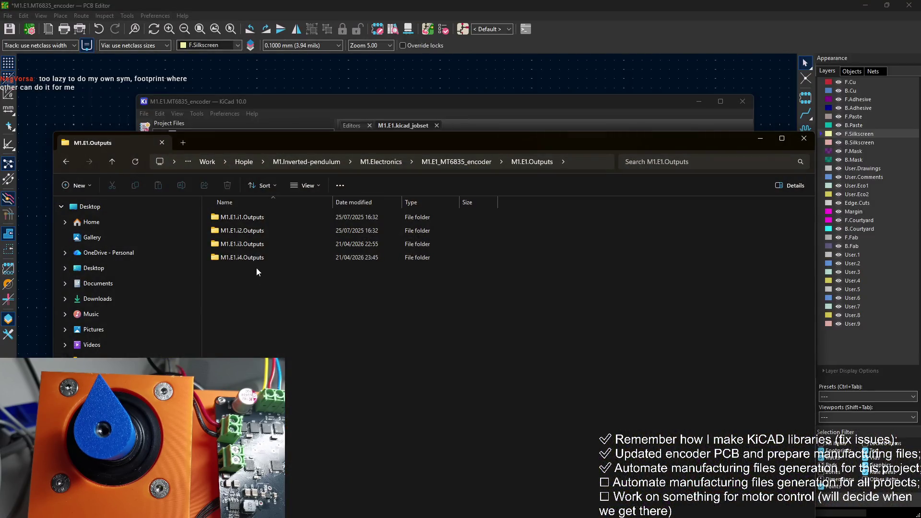
Open M1.E1.i4.Outputs and its M1.E1.i4.Gerbers subfolder to inspect the generated Gerber files
{"action": "double_click", "coordinate": [242, 257]}
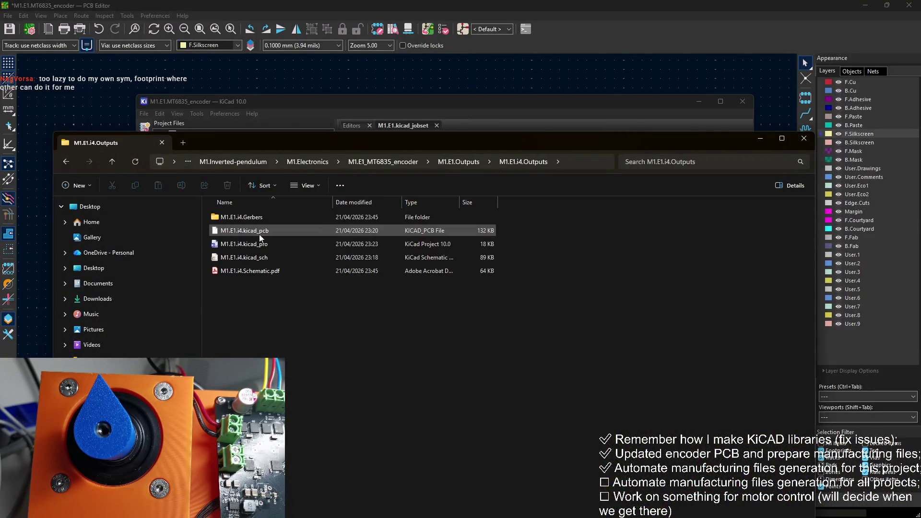
{"action": "double_click", "coordinate": [245, 230]}
{"action": "mouse_move", "coordinate": [265, 386]}
{"action": "left_mouse_down"}
{"action": "mouse_move", "coordinate": [289, 233]}
{"action": "mouse_move", "coordinate": [283, 209]}
{"action": "mouse_move", "coordinate": [303, 405]}
{"action": "left_mouse_up"}
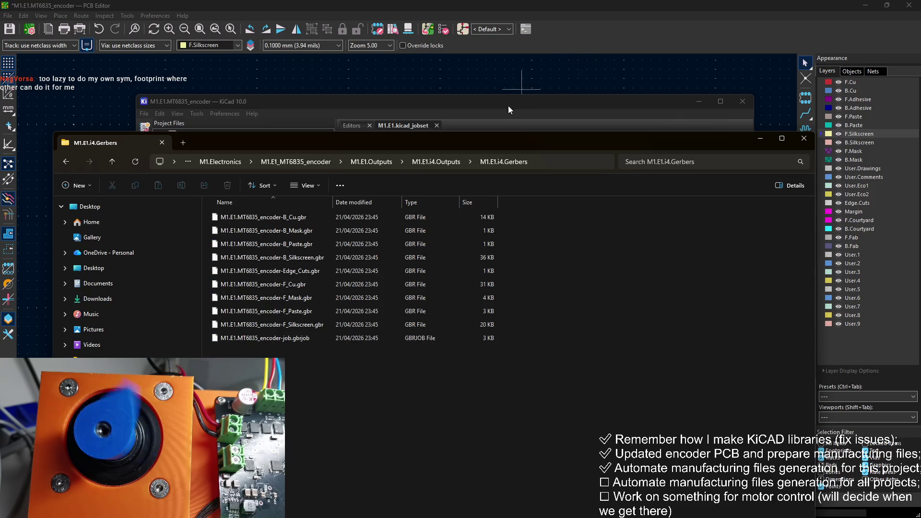
{"action": "left_click", "coordinate": [508, 104]}
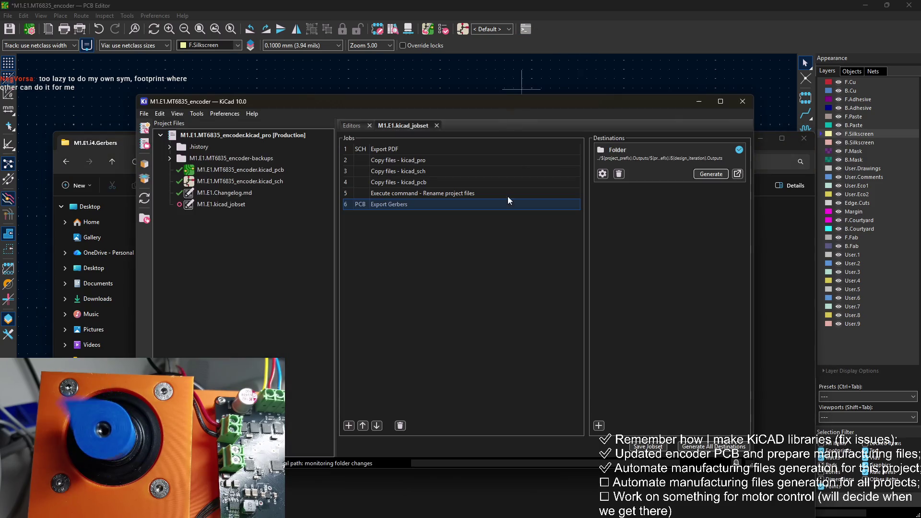
Add a new PCB: Export Position Data job to the jobset
{"action": "left_click", "coordinate": [349, 425]}
{"action": "left_click", "coordinate": [560, 169]}
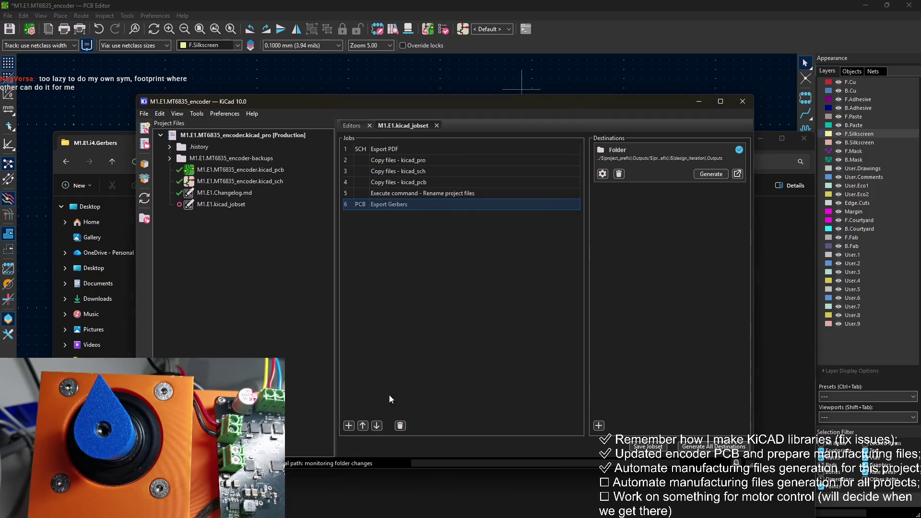
{"action": "left_click", "coordinate": [350, 425]}
{"action": "left_click", "coordinate": [499, 222]}
{"action": "scroll", "coordinate": [503, 229], "scroll_direction": "down", "scroll_amount": 3}
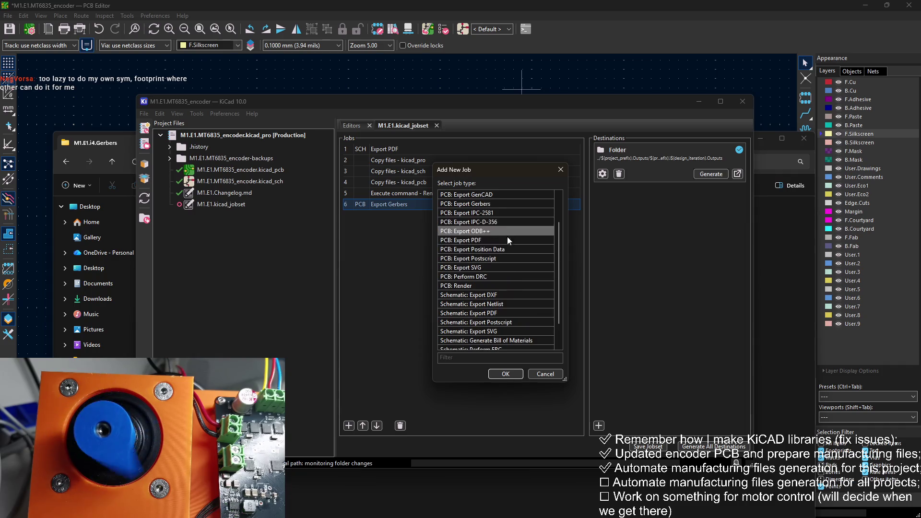
{"action": "scroll", "coordinate": [508, 237], "scroll_direction": "up", "scroll_amount": 1}
{"action": "double_click", "coordinate": [509, 250]}
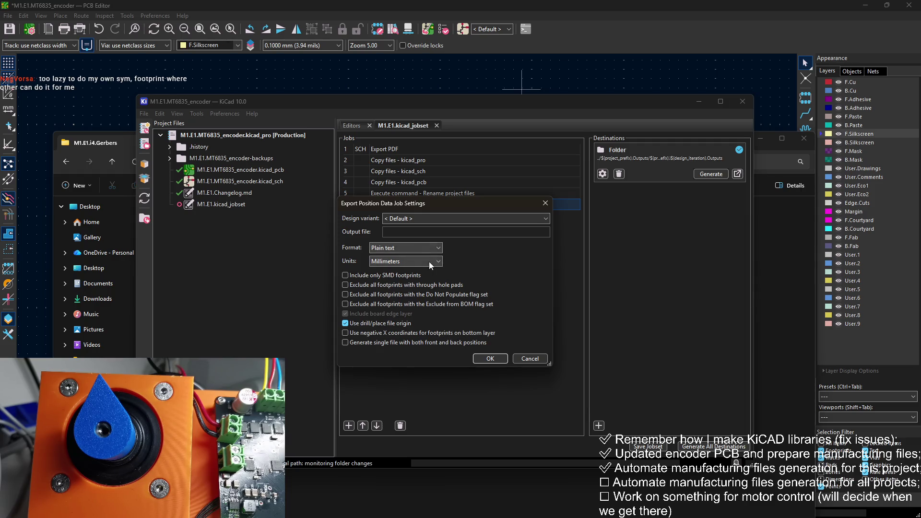
Set the output file to ${project_prefix}.i${design_iteration}.csv with CSV format, keeping the default variant
{"action": "left_click", "coordinate": [427, 215]}
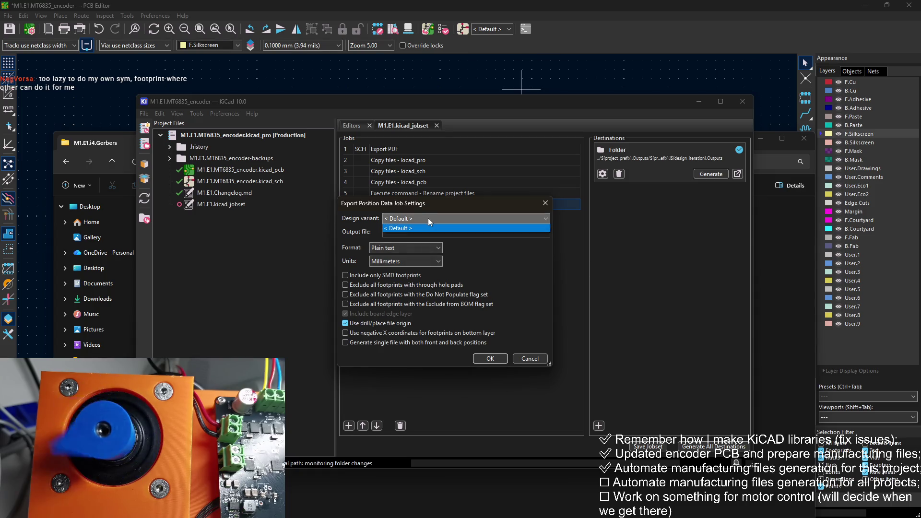
{"action": "left_click", "coordinate": [425, 218]}
{"action": "left_click", "coordinate": [417, 231]}
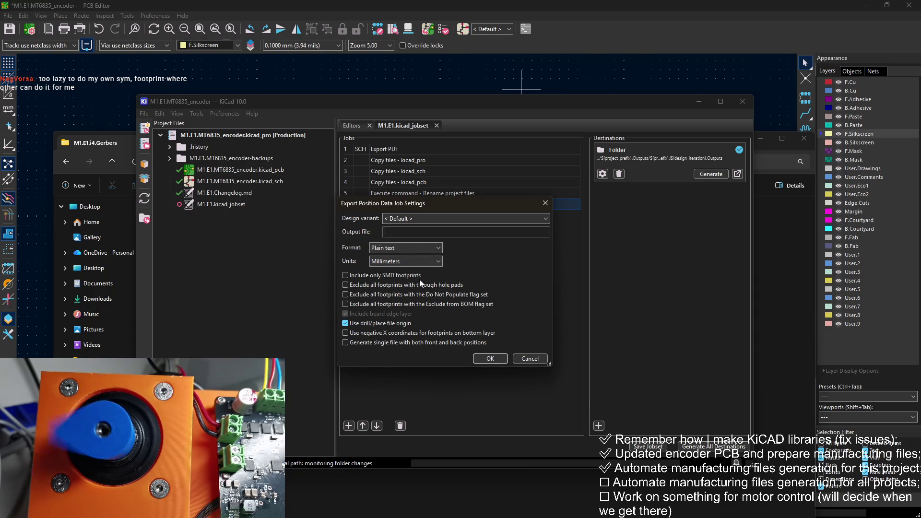
{"action": "type", "text": "$"}
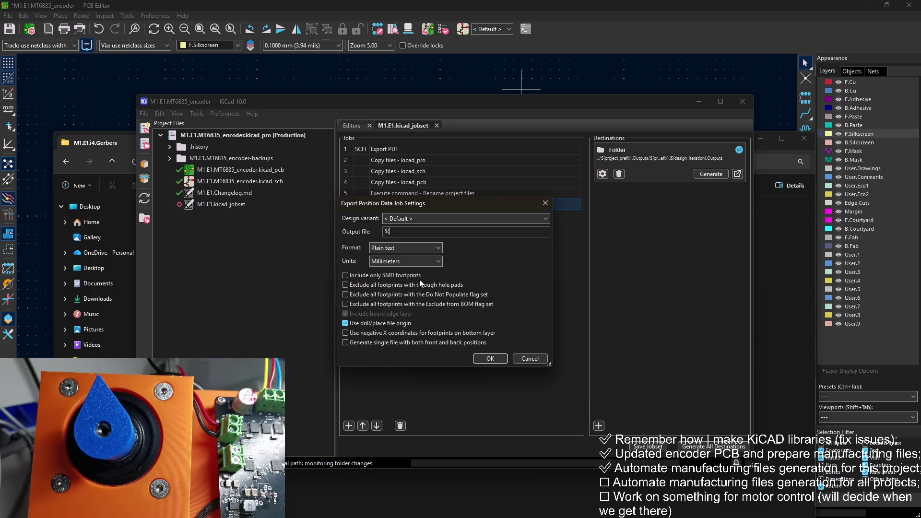
{"action": "type", "text": "{p"}
{"action": "type", "text": "_rp"}
{"action": "type", "text": "prefix"}
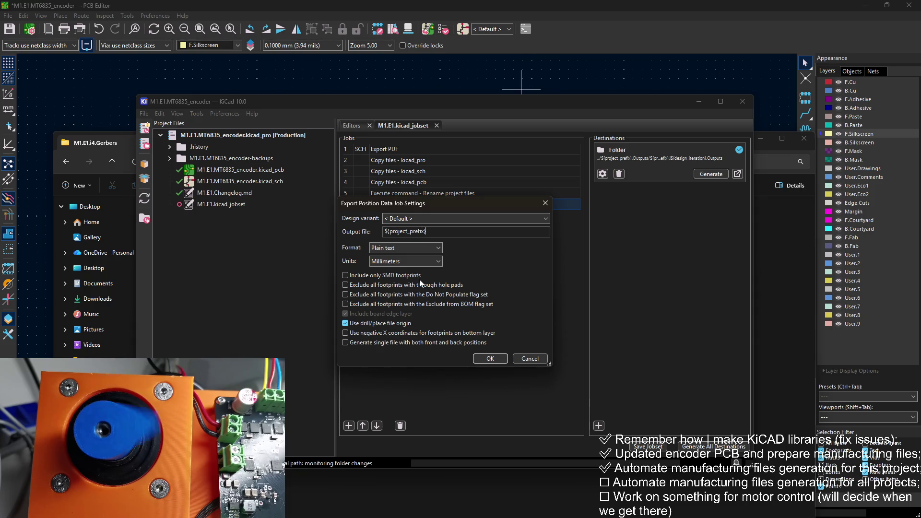
{"action": "type", "text": "."}
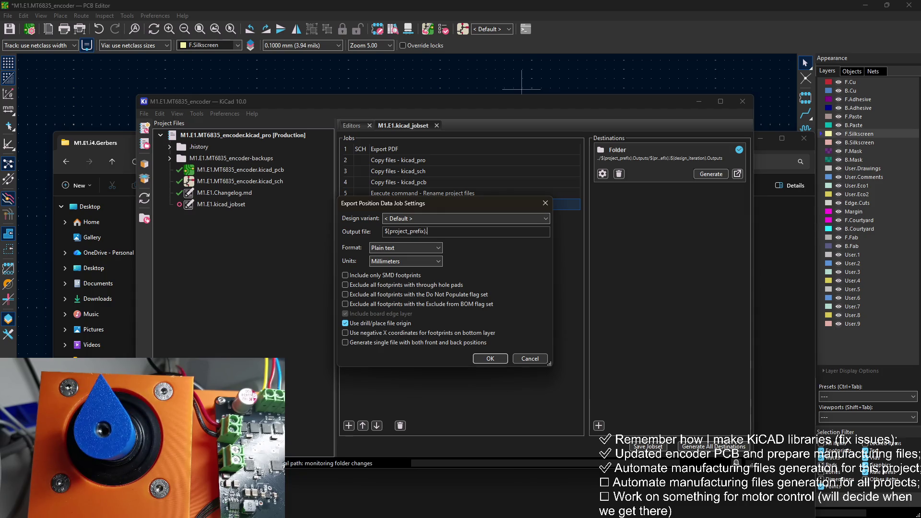
{"action": "type", "text": "i${p"}
{"action": "key", "text": "BackSpace"}
{"action": "key", "text": "BackSpace"}
{"action": "key", "text": "BackSpace"}
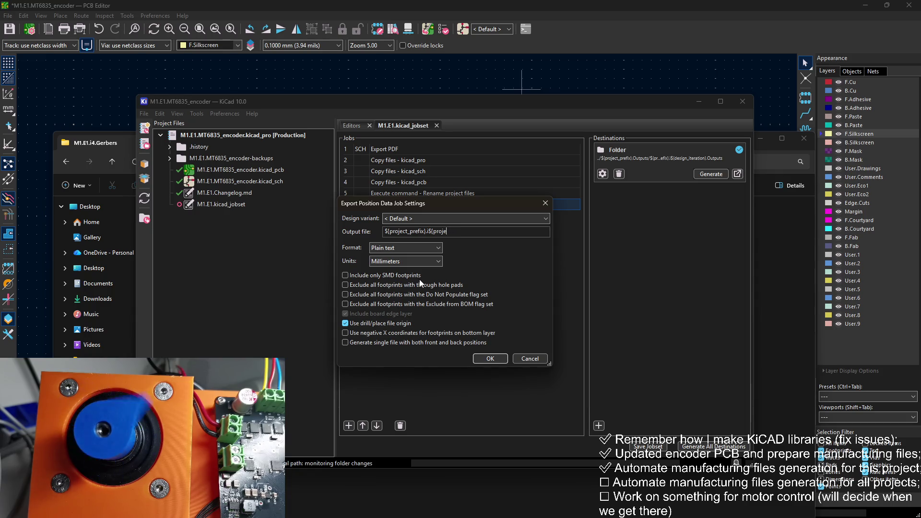
{"action": "type", "text": "design"}
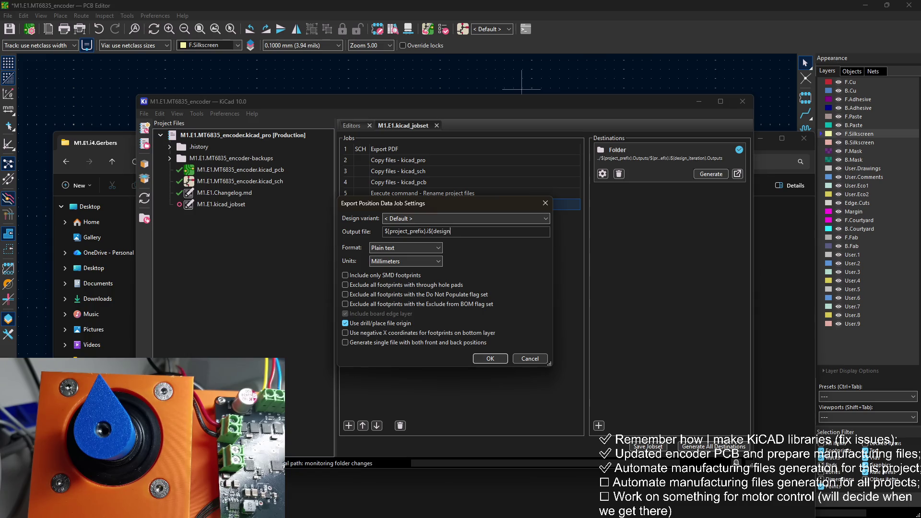
{"action": "type", "text": "_iteration}"}
{"action": "type", "text": ".csv"}
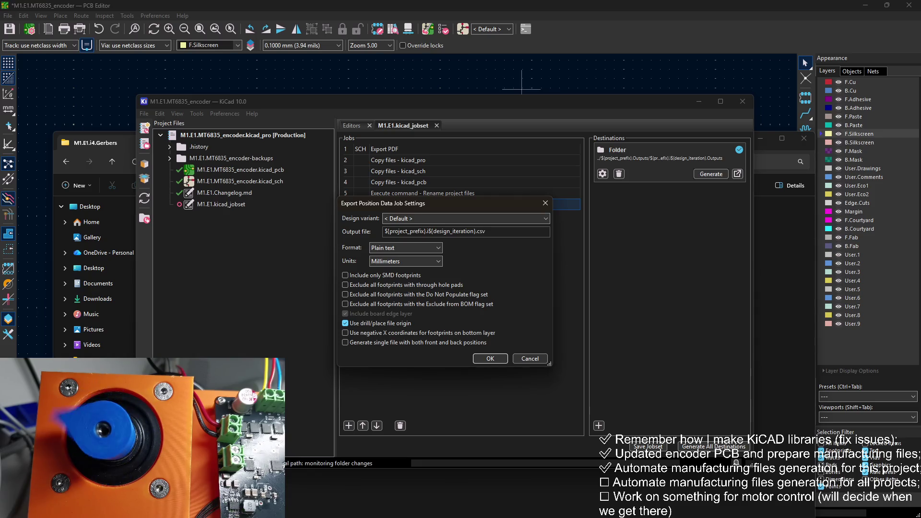
{"action": "left_click", "coordinate": [406, 247]}
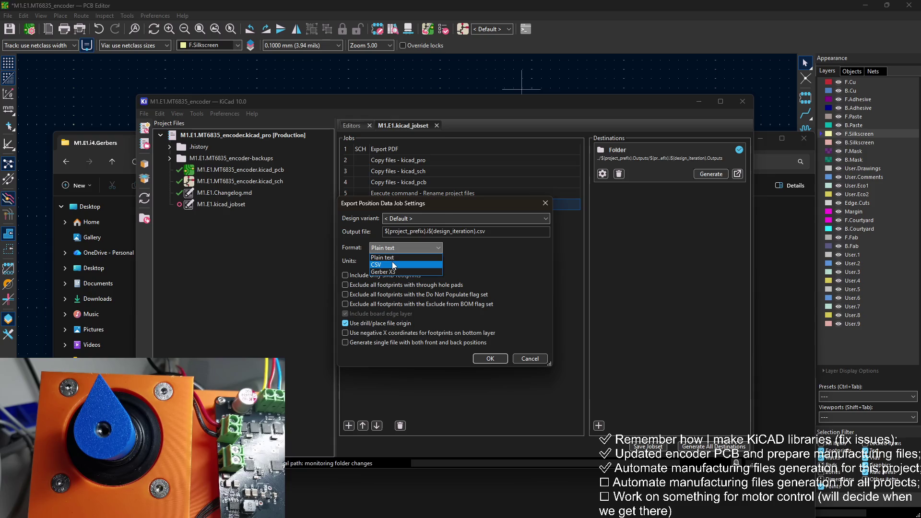
{"action": "left_click", "coordinate": [399, 263]}
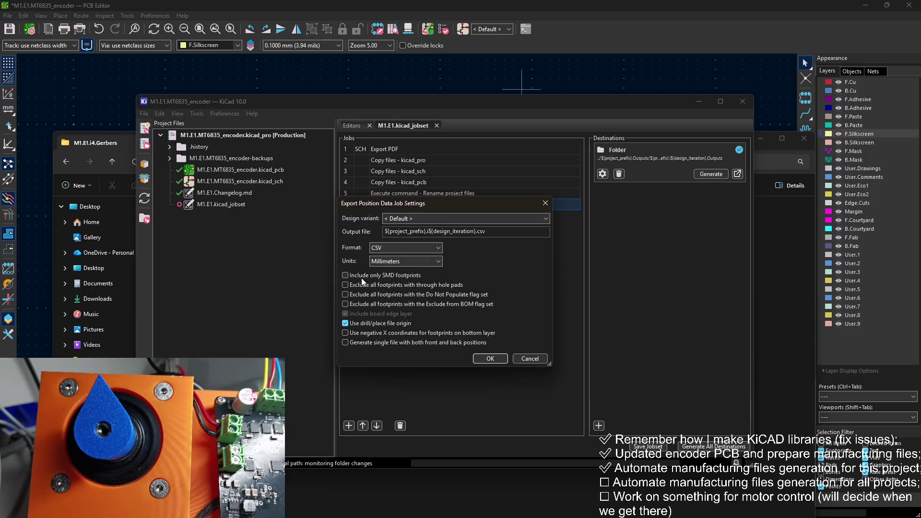
Exclude Do Not Populate and Exclude-from-BOM footprints, then add the position job as job 7
{"action": "double_click", "coordinate": [373, 276]}
{"action": "left_click", "coordinate": [446, 294]}
{"action": "left_click", "coordinate": [415, 305]}
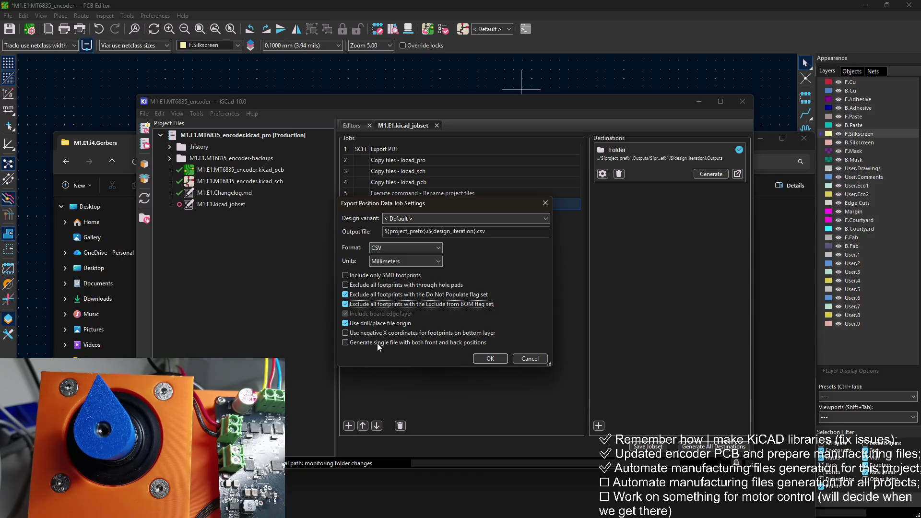
{"action": "left_click", "coordinate": [488, 358]}
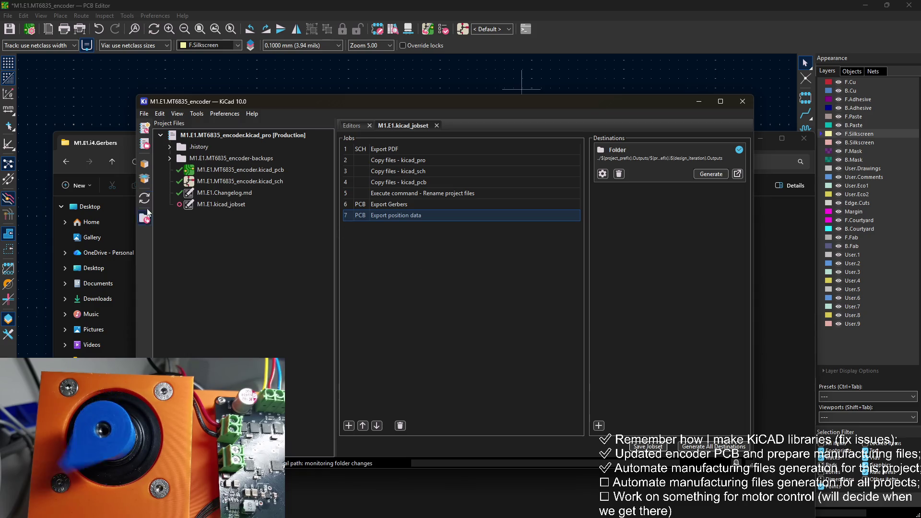
{"action": "left_click", "coordinate": [129, 208]}
Browse M1.E1.i4.Outputs and its Gerbers subfolder, then select the top-pos and bottom-pos CSV files
{"action": "left_click", "coordinate": [422, 162]}
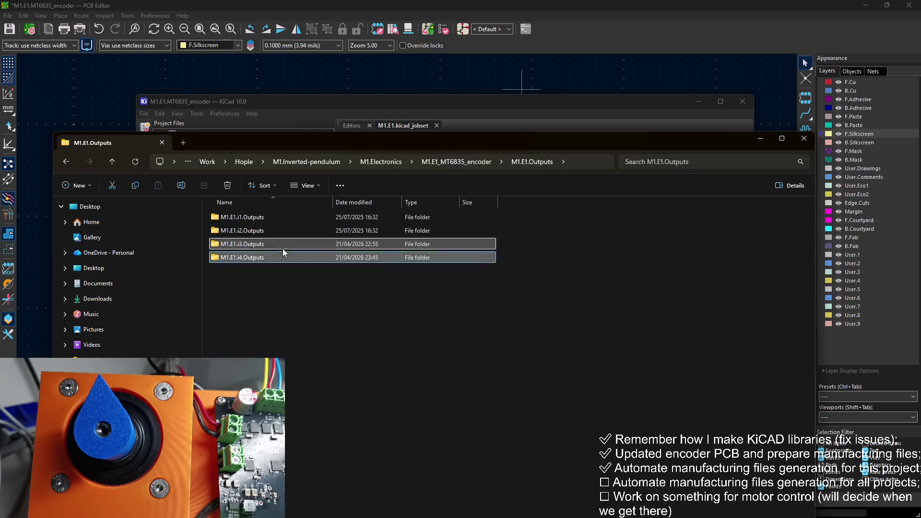
{"action": "left_click", "coordinate": [603, 110]}
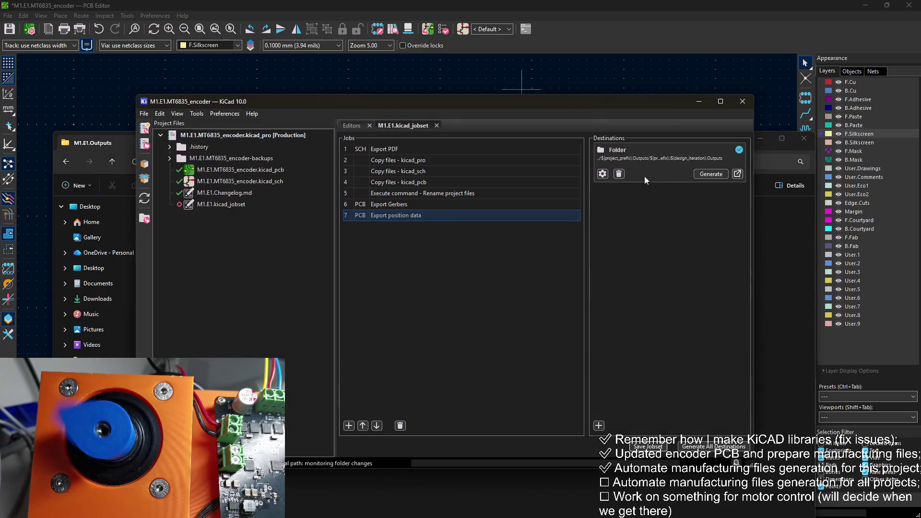
{"action": "left_click", "coordinate": [759, 227]}
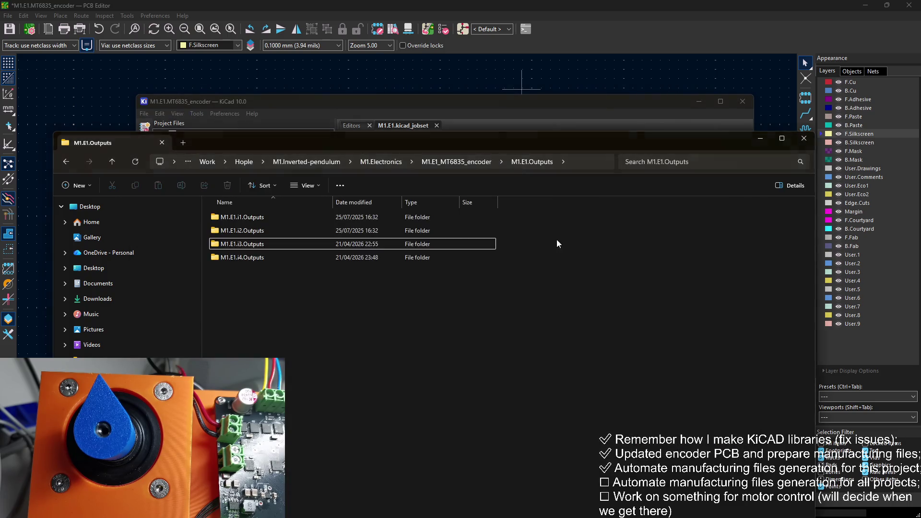
{"action": "double_click", "coordinate": [254, 257]}
{"action": "double_click", "coordinate": [269, 215]}
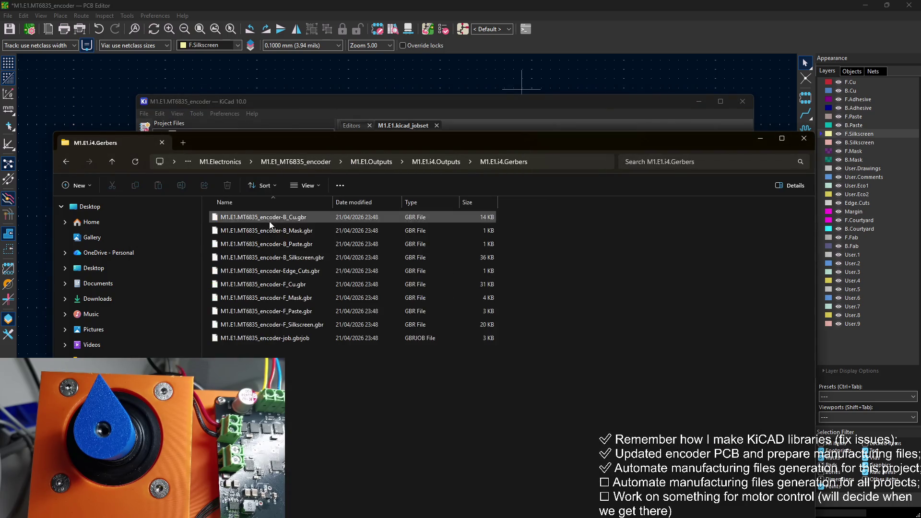
{"action": "left_click", "coordinate": [391, 162]}
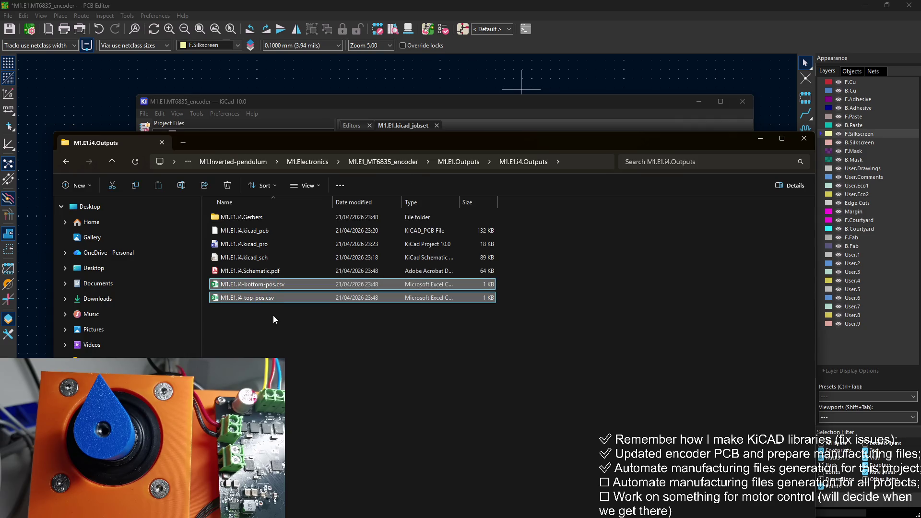
{"action": "double_click", "coordinate": [258, 218]}
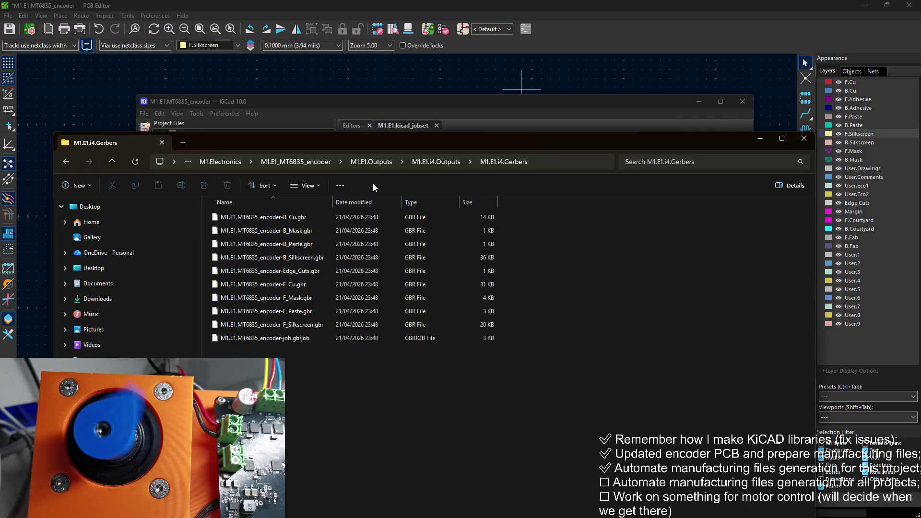
{"action": "left_click", "coordinate": [436, 162]}
{"action": "mouse_move", "coordinate": [299, 320]}
{"action": "left_mouse_down"}
{"action": "mouse_move", "coordinate": [272, 281]}
{"action": "mouse_move", "coordinate": [272, 287]}
{"action": "left_mouse_up"}
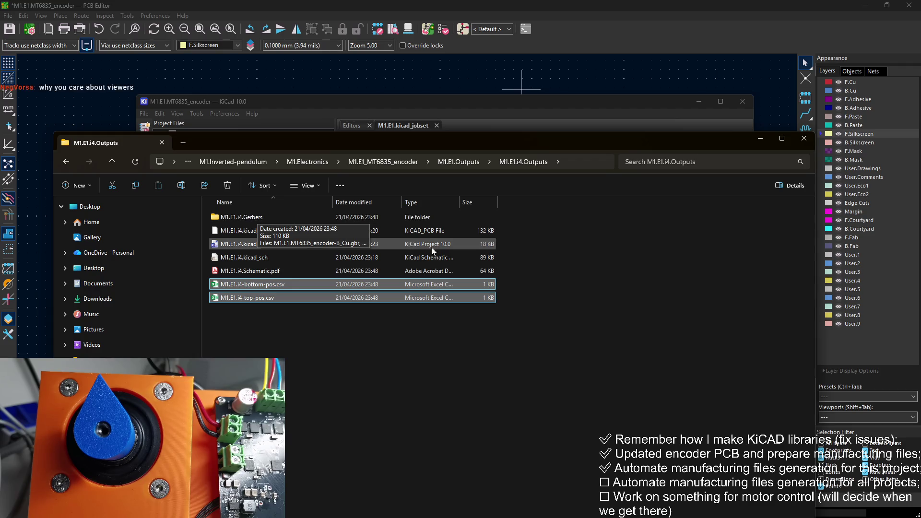
{"action": "left_click", "coordinate": [559, 126]}
Prefix the position job's output file with ${project_prefix}.PNP/ and save the jobset
{"action": "right_click", "coordinate": [433, 214]}
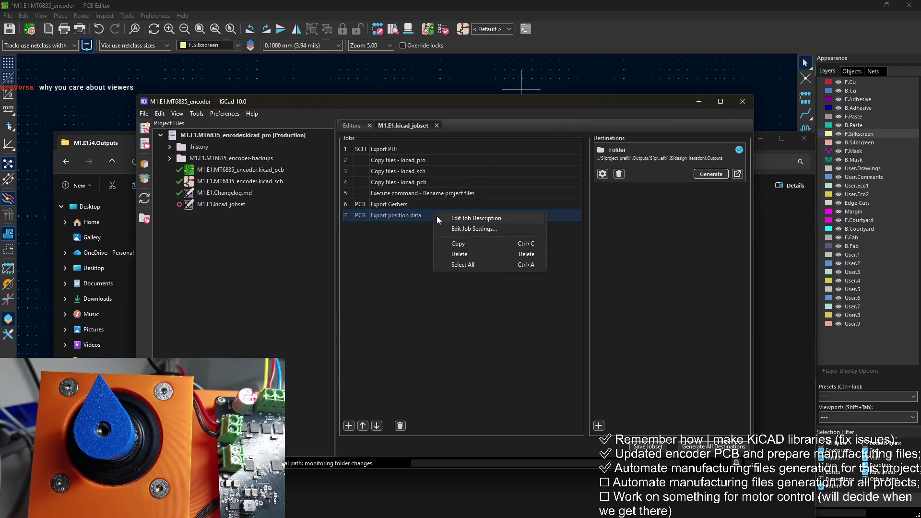
{"action": "left_click", "coordinate": [465, 231]}
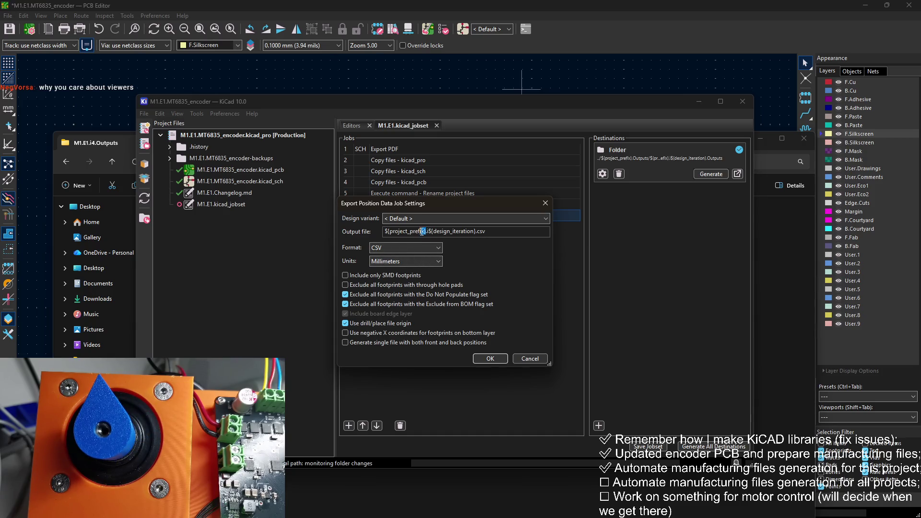
{"action": "left_click_drag", "start_coordinate": [426, 231], "coordinate": [384, 236]}
{"action": "key", "text": "ctrl+c"}
{"action": "left_click", "coordinate": [383, 234]}
{"action": "key", "text": "ctrl+v"}
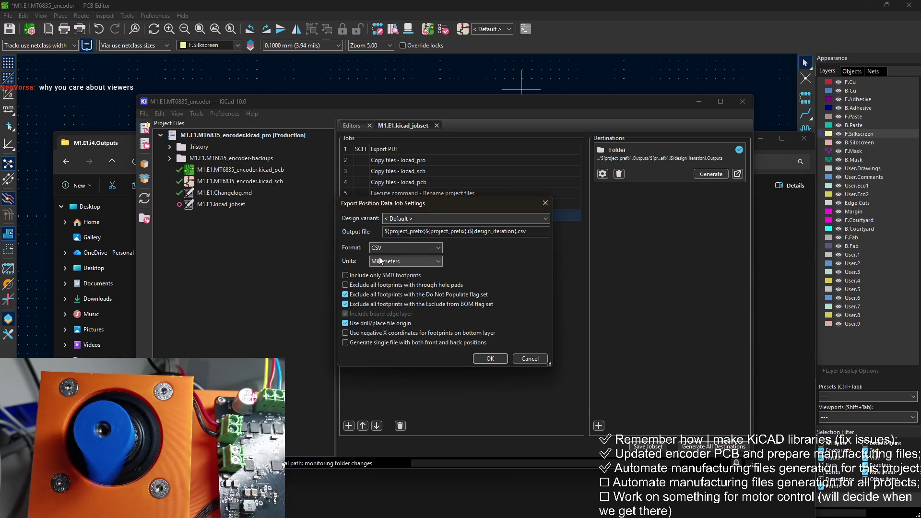
{"action": "type", "text": ".PNP/"}
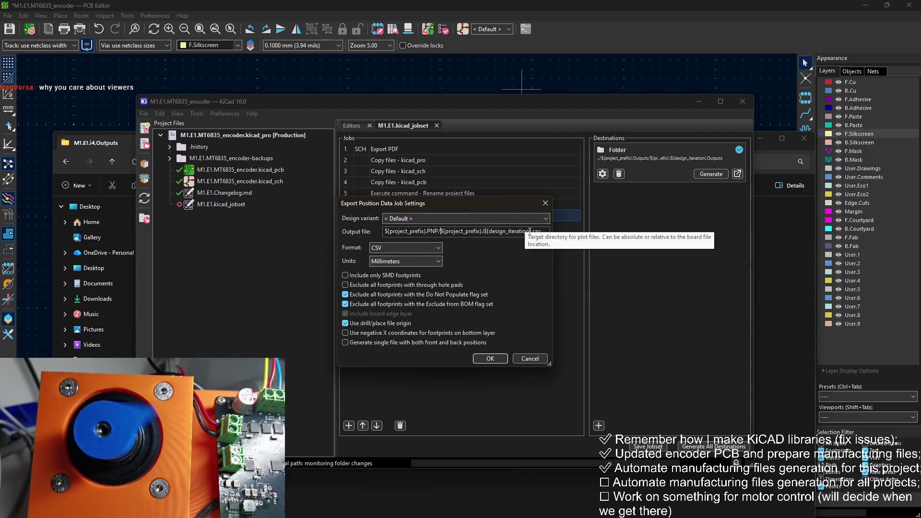
{"action": "left_click_drag", "start_coordinate": [531, 232], "coordinate": [482, 231]}
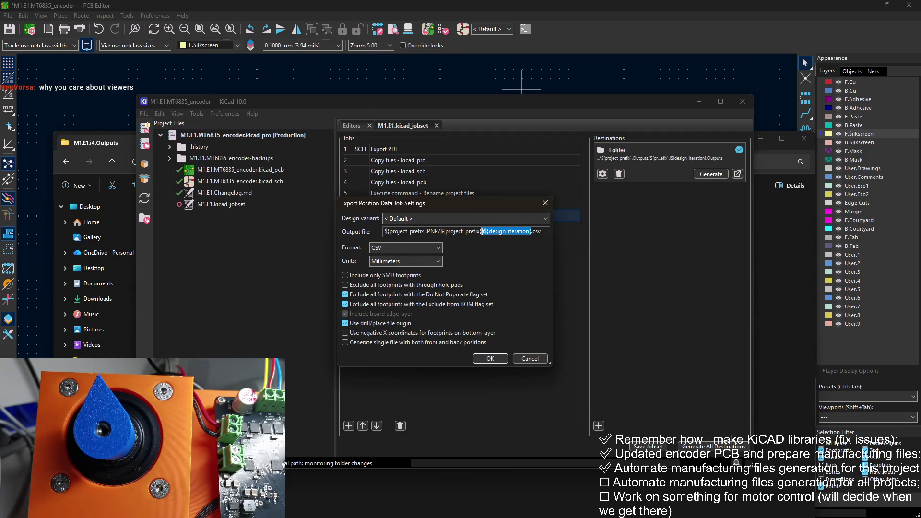
{"action": "left_click", "coordinate": [488, 358]}
{"action": "left_click", "coordinate": [647, 447]}
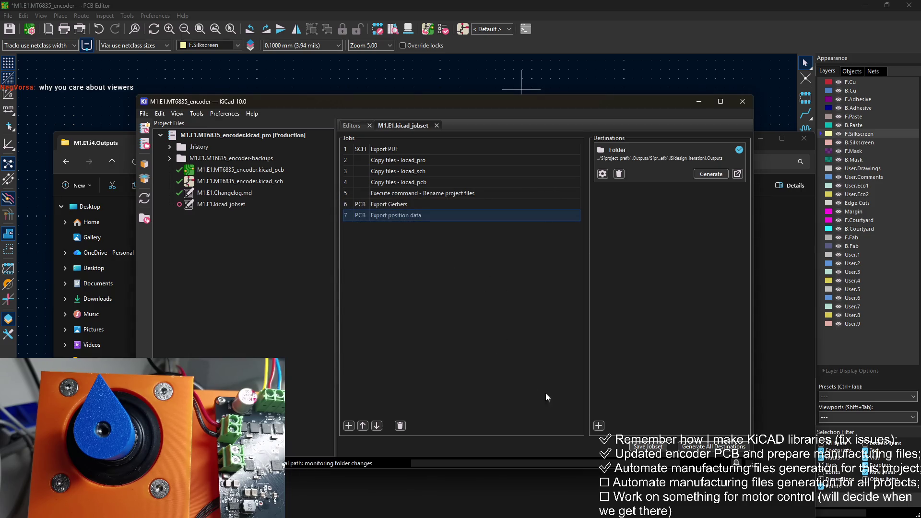
In File Explorer, select the old i4 output files and go up to M1.E1.Outputs
{"action": "key", "text": "alt+Tab"}
{"action": "mouse_move", "coordinate": [289, 295]}
{"action": "left_mouse_down"}
{"action": "mouse_move", "coordinate": [270, 288]}
{"action": "mouse_move", "coordinate": [387, 207]}
{"action": "left_mouse_up"}
{"action": "key", "text": "alt+Up"}
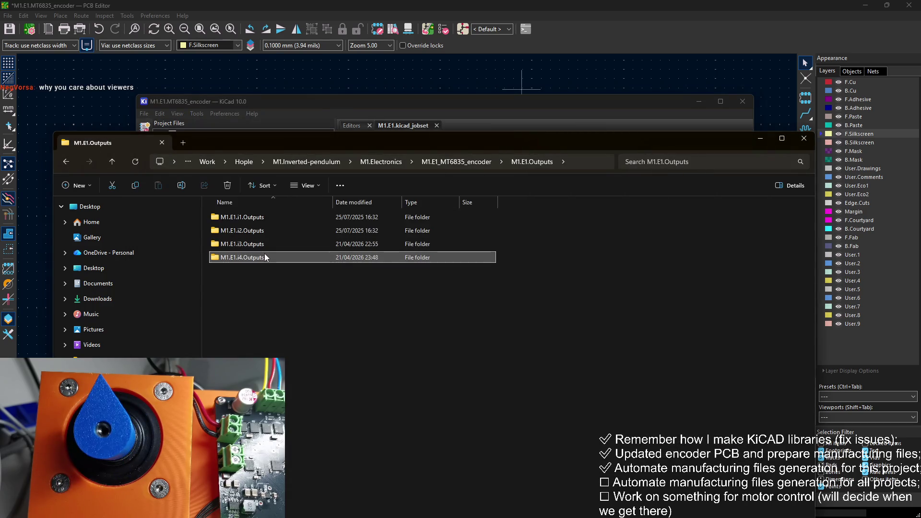
Delete the old M1.E1.i4.Outputs folder and regenerate all jobset outputs
{"action": "key", "text": "Delete"}
{"action": "key", "text": "alt+Tab"}
{"action": "left_click", "coordinate": [700, 177]}
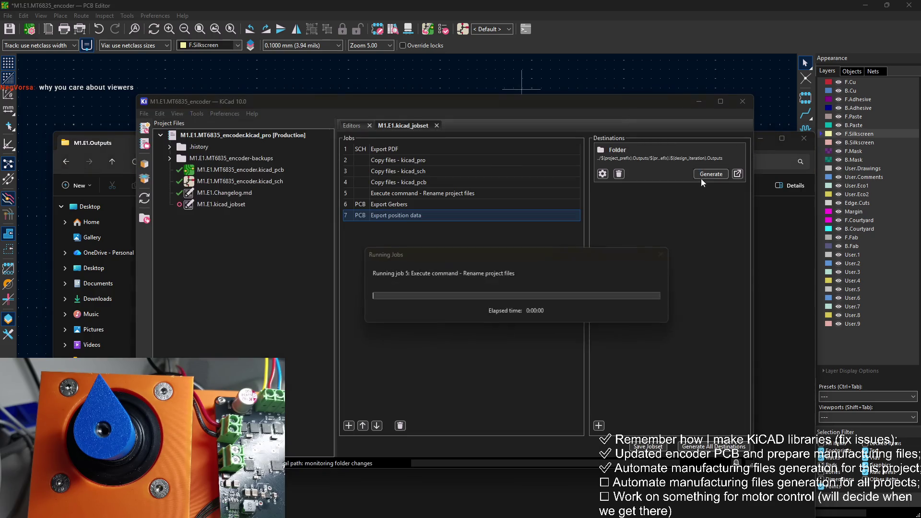
{"action": "key", "text": "alt+Tab"}
Open the regenerated M1.E1.i4.Outputs and its PNP subfolder to check the position CSVs
{"action": "double_click", "coordinate": [259, 254]}
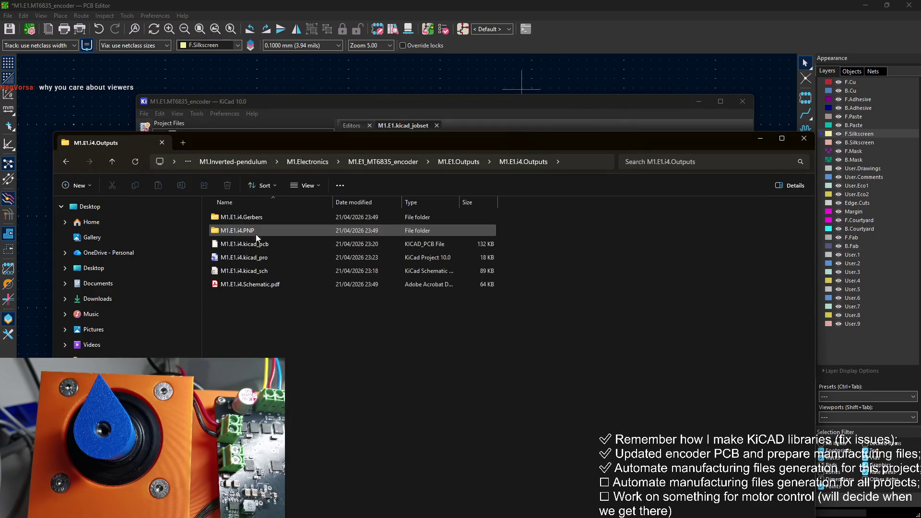
{"action": "double_click", "coordinate": [258, 229]}
{"action": "key", "text": "ctrl+a"}
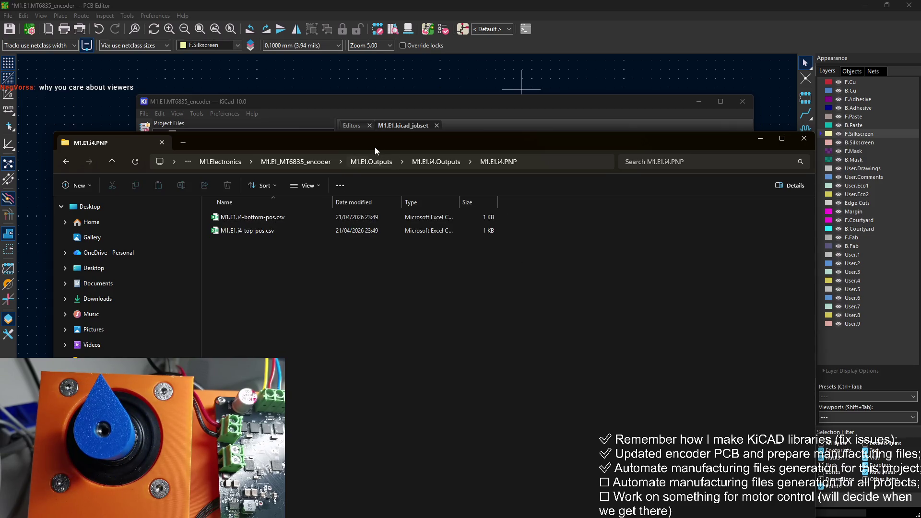
{"action": "left_click", "coordinate": [425, 160]}
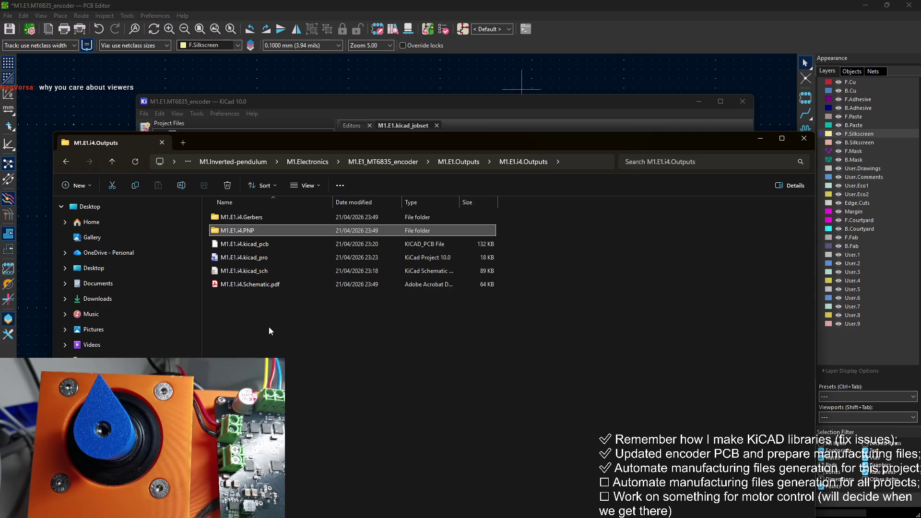
{"action": "mouse_move", "coordinate": [269, 316]}
{"action": "left_mouse_down"}
{"action": "mouse_move", "coordinate": [266, 226]}
{"action": "mouse_move", "coordinate": [263, 218]}
{"action": "mouse_move", "coordinate": [250, 301]}
{"action": "mouse_move", "coordinate": [241, 220]}
{"action": "mouse_move", "coordinate": [257, 335]}
{"action": "mouse_move", "coordinate": [252, 217]}
{"action": "mouse_move", "coordinate": [261, 339]}
{"action": "mouse_move", "coordinate": [252, 213]}
{"action": "left_mouse_up"}
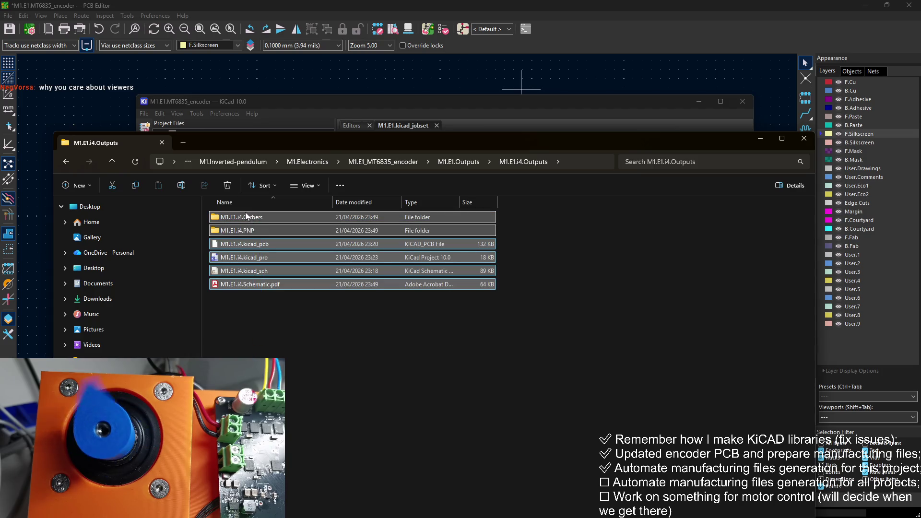
{"action": "left_click", "coordinate": [246, 324]}
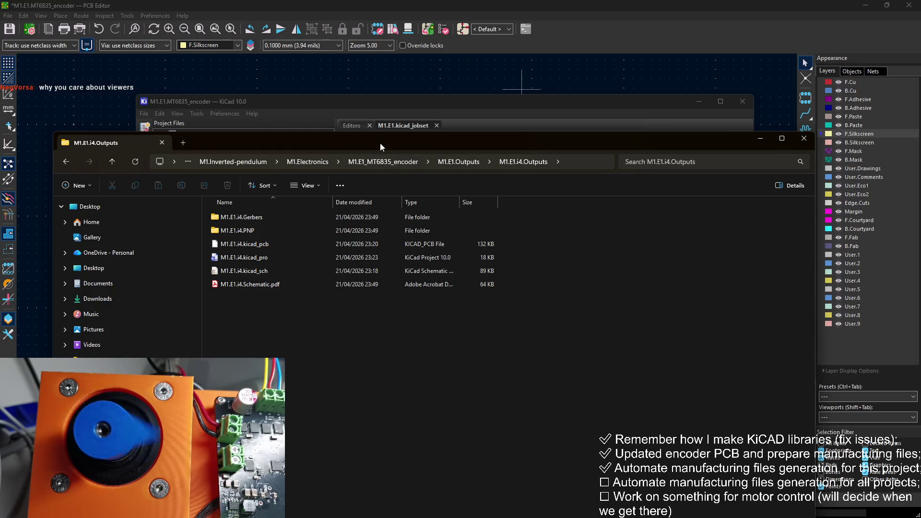
Reposition File Explorer, reopen the M1.E1.i4.PNP folder, then minimize Explorer
{"action": "mouse_move", "coordinate": [380, 143]}
{"action": "left_mouse_down"}
{"action": "mouse_move", "coordinate": [424, 157]}
{"action": "mouse_move", "coordinate": [408, 121]}
{"action": "mouse_move", "coordinate": [364, 76]}
{"action": "mouse_move", "coordinate": [390, 89]}
{"action": "mouse_move", "coordinate": [410, 143]}
{"action": "mouse_move", "coordinate": [404, 165]}
{"action": "left_mouse_up"}
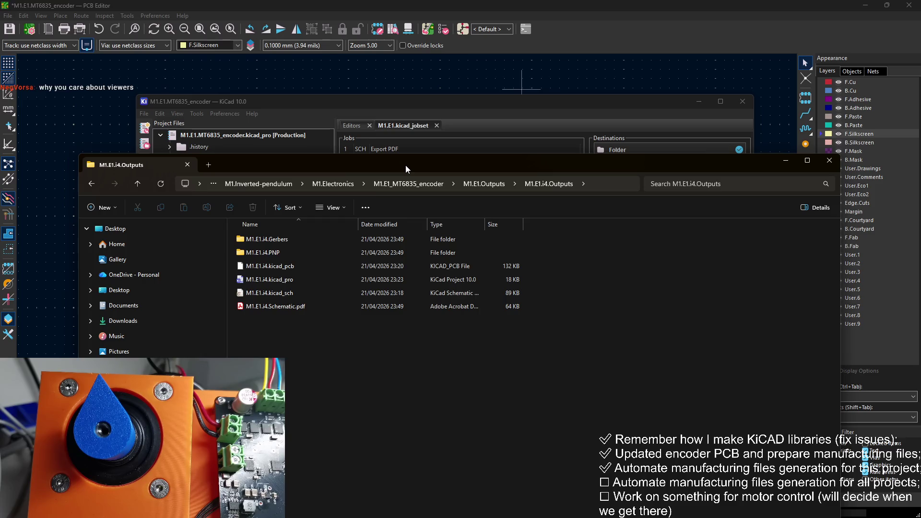
{"action": "left_click_drag", "start_coordinate": [405, 165], "coordinate": [353, 71]}
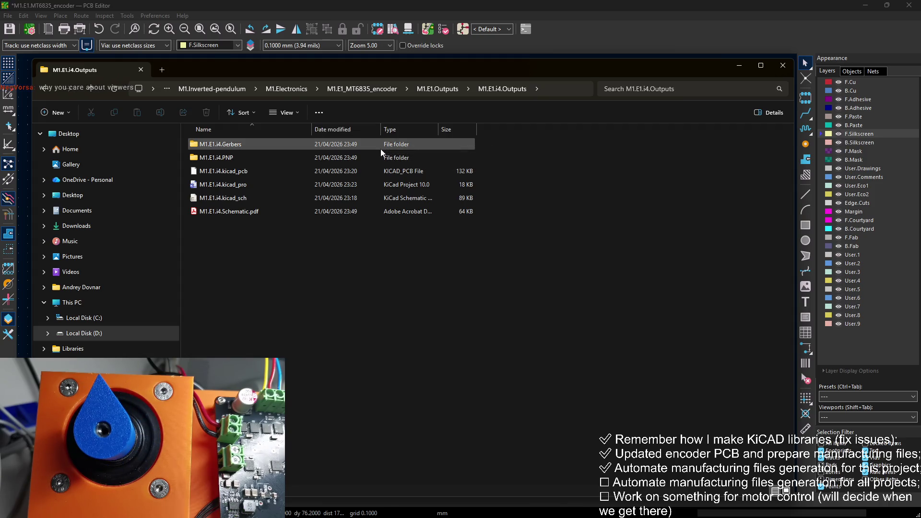
{"action": "mouse_move", "coordinate": [524, 68]}
{"action": "left_mouse_down"}
{"action": "mouse_move", "coordinate": [536, 205]}
{"action": "mouse_move", "coordinate": [559, 275]}
{"action": "mouse_move", "coordinate": [540, 191]}
{"action": "left_mouse_up"}
{"action": "double_click", "coordinate": [323, 281]}
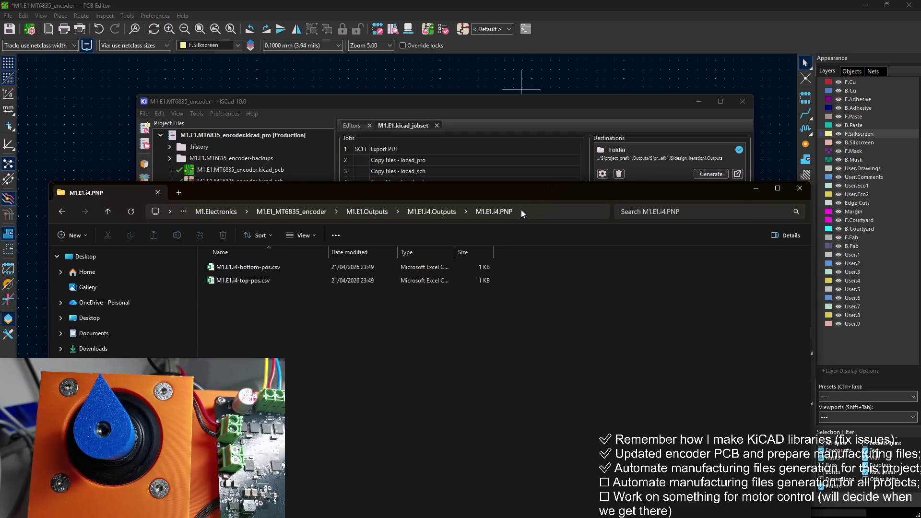
{"action": "left_click", "coordinate": [756, 188]}
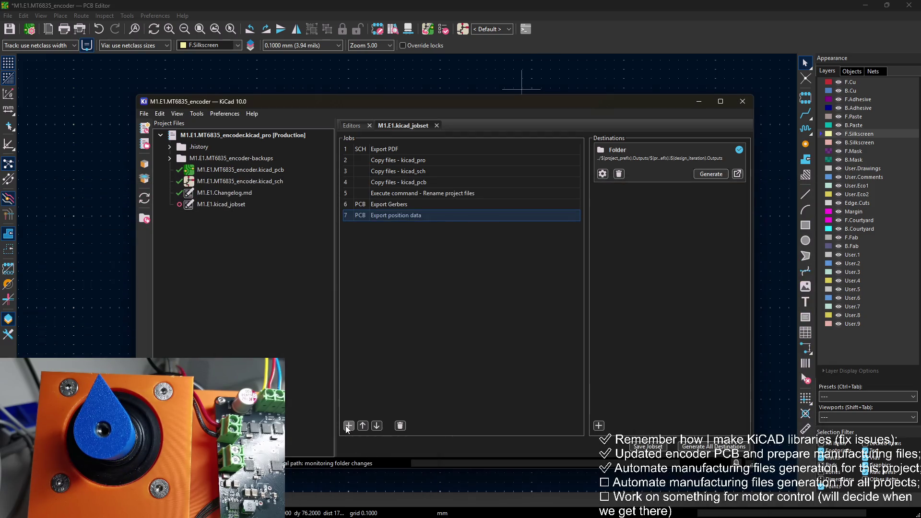
Start a drill data job, cancel it, and review the Export Gerbers job settings
{"action": "left_click", "coordinate": [348, 425]}
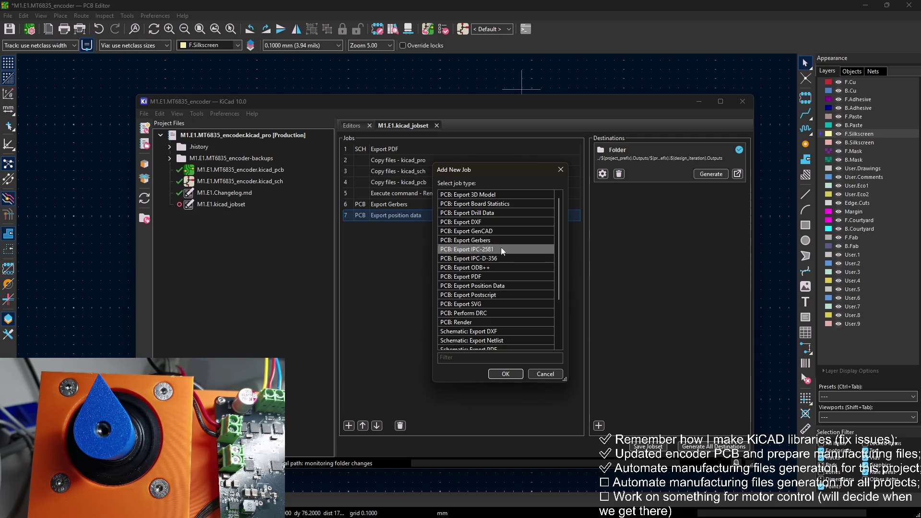
{"action": "left_click", "coordinate": [522, 214]}
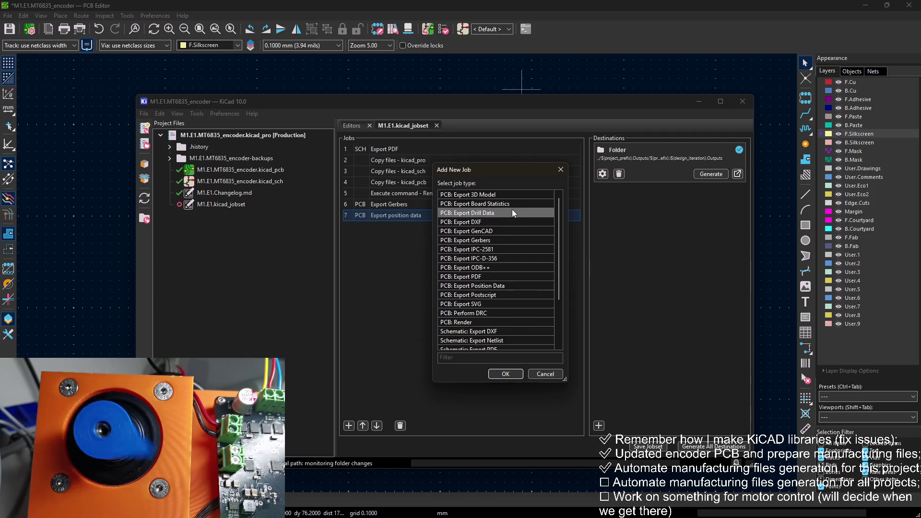
{"action": "left_click", "coordinate": [508, 373]}
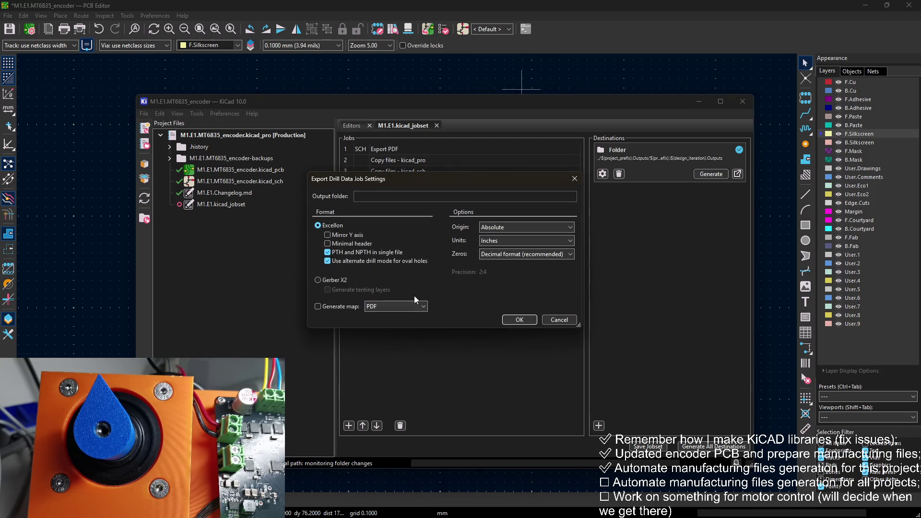
{"action": "left_click", "coordinate": [574, 178]}
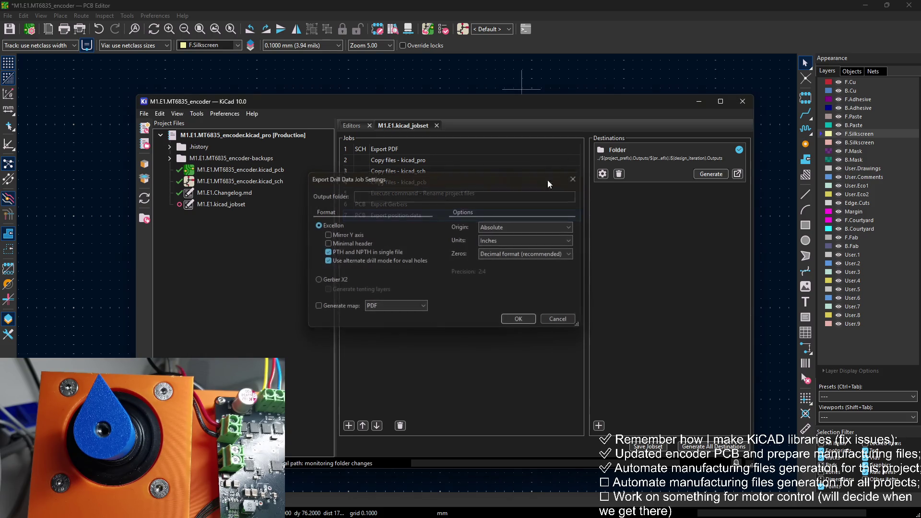
{"action": "left_click", "coordinate": [408, 205]}
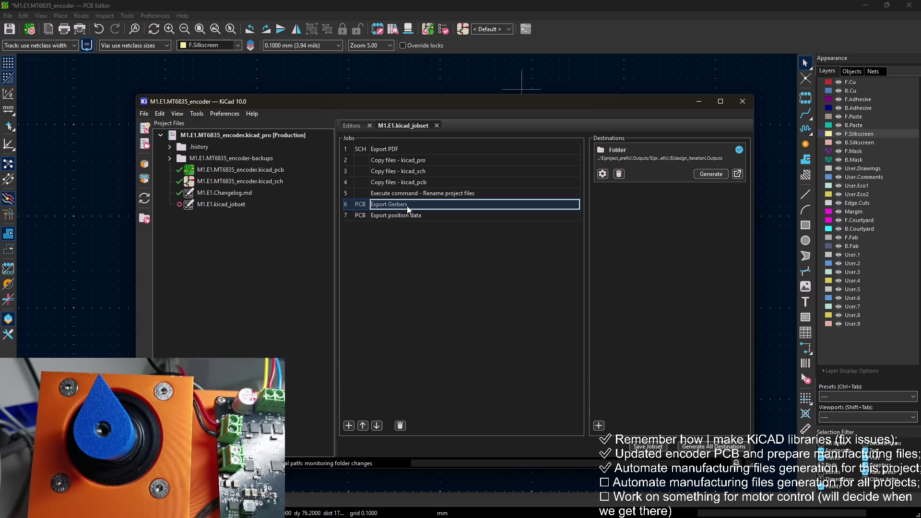
{"action": "right_click", "coordinate": [407, 205]}
{"action": "left_click", "coordinate": [451, 222]}
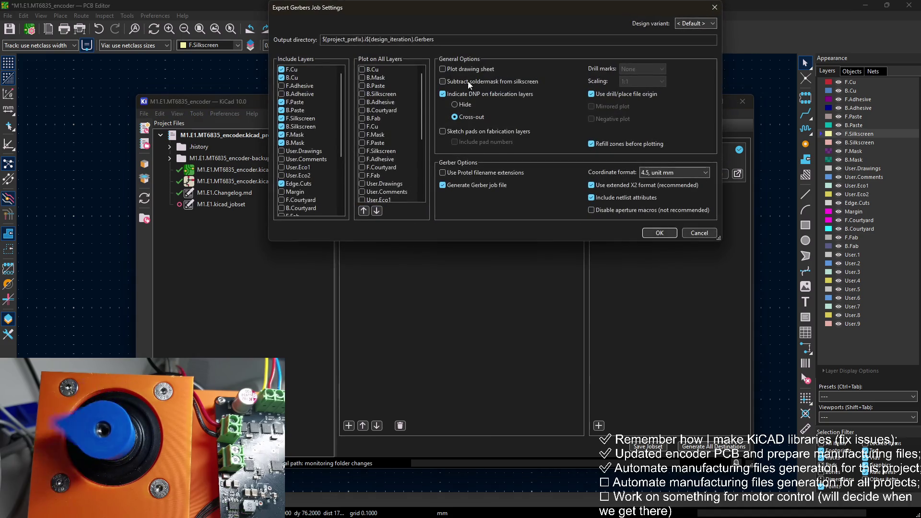
{"action": "left_click", "coordinate": [661, 231]}
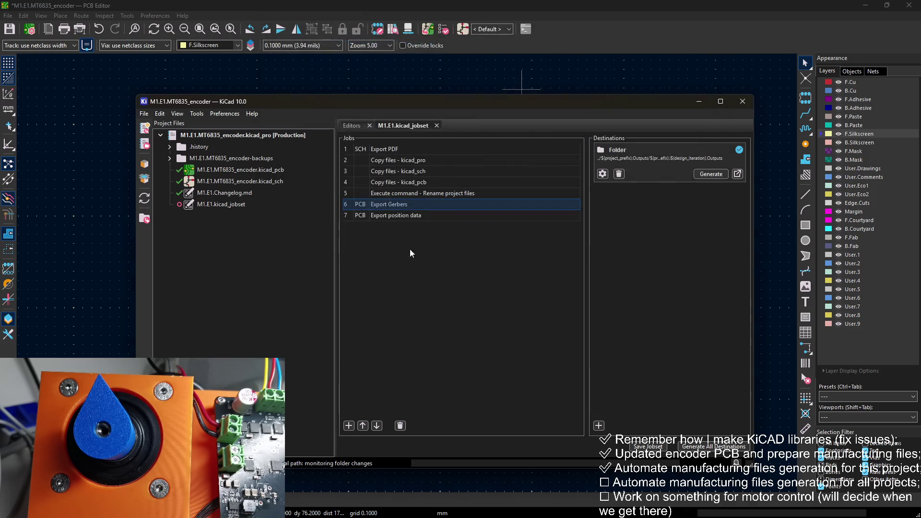
Add an Export Drill Data job writing separate PTH/NPTH files into the Gerbers output path
{"action": "left_click", "coordinate": [348, 425]}
{"action": "key", "text": "Up"}
{"action": "key", "text": "Up"}
{"action": "key", "text": "Up"}
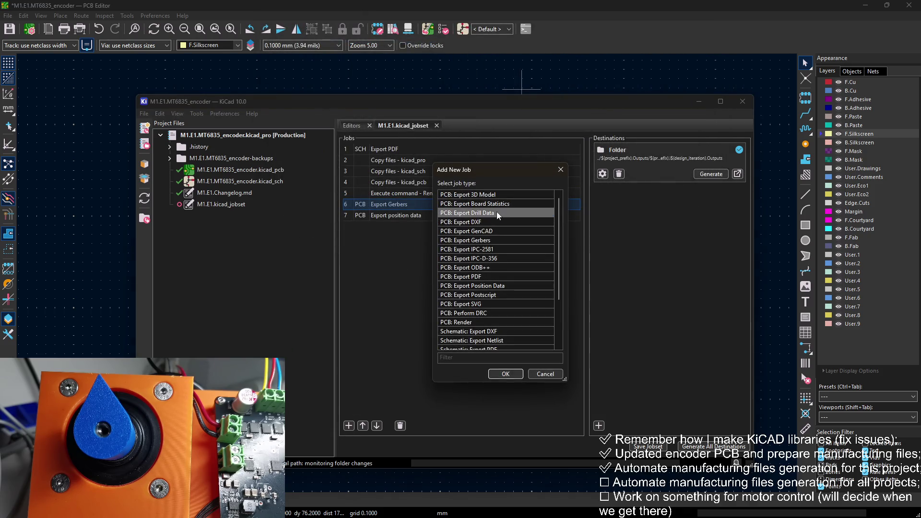
{"action": "left_click", "coordinate": [505, 374]}
{"action": "left_click", "coordinate": [406, 196]}
{"action": "key", "text": "ctrl+v"}
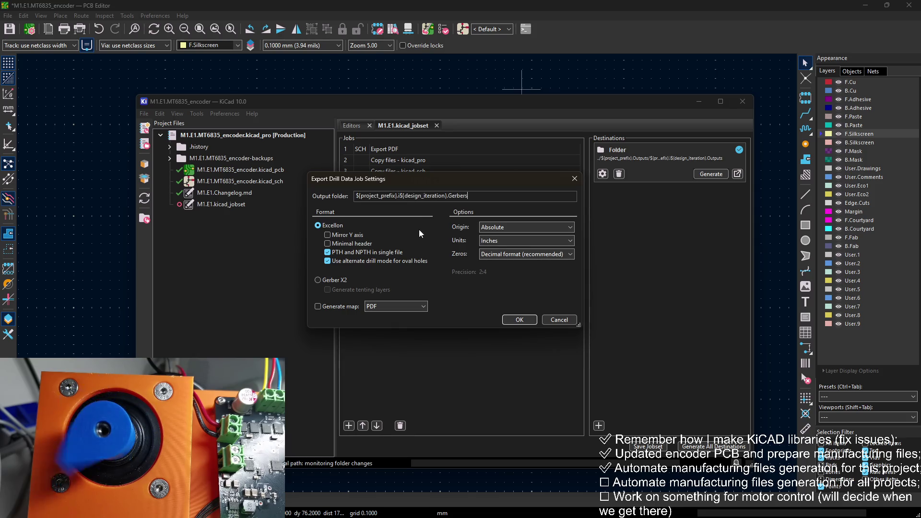
{"action": "left_click", "coordinate": [328, 254]}
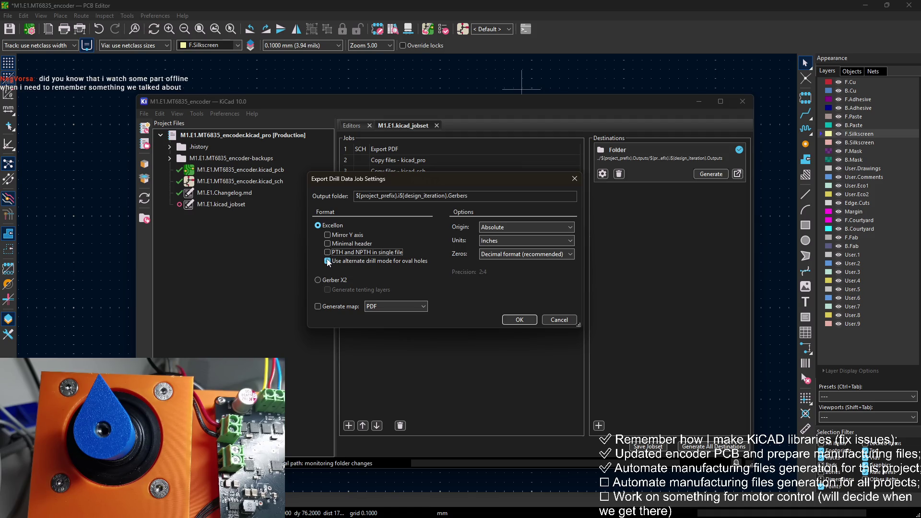
Use a Gerber X2 drill map, drill/place origin and millimetres, then save the jobset
{"action": "left_click", "coordinate": [381, 306]}
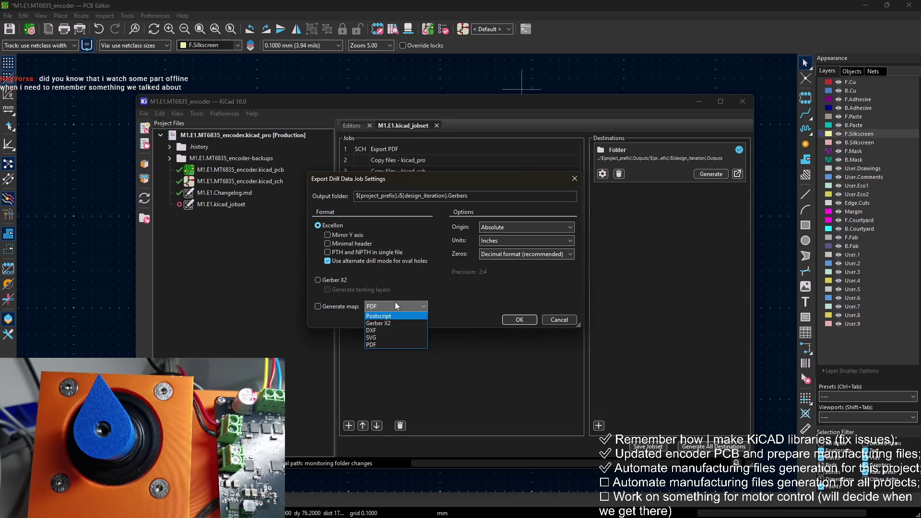
{"action": "left_click", "coordinate": [393, 323]}
{"action": "left_click", "coordinate": [496, 226]}
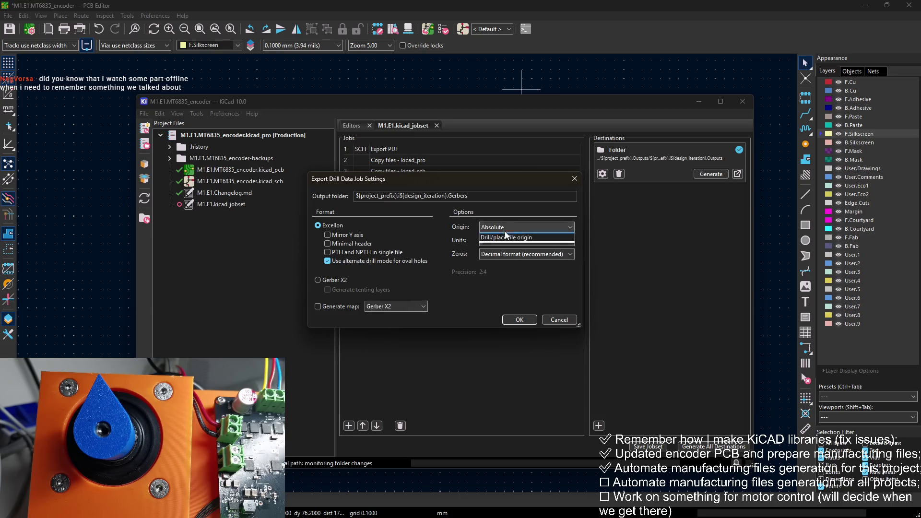
{"action": "left_click", "coordinate": [496, 243]}
{"action": "left_click", "coordinate": [497, 245]}
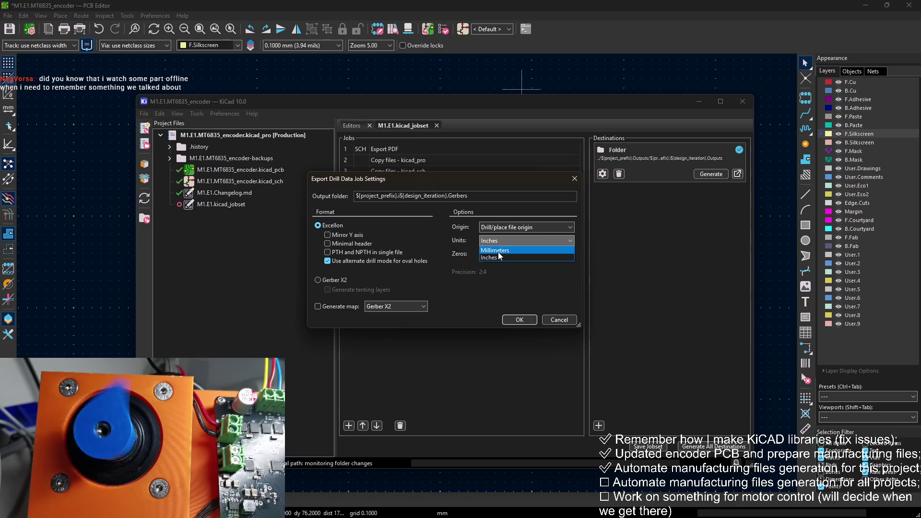
{"action": "left_click", "coordinate": [497, 252]}
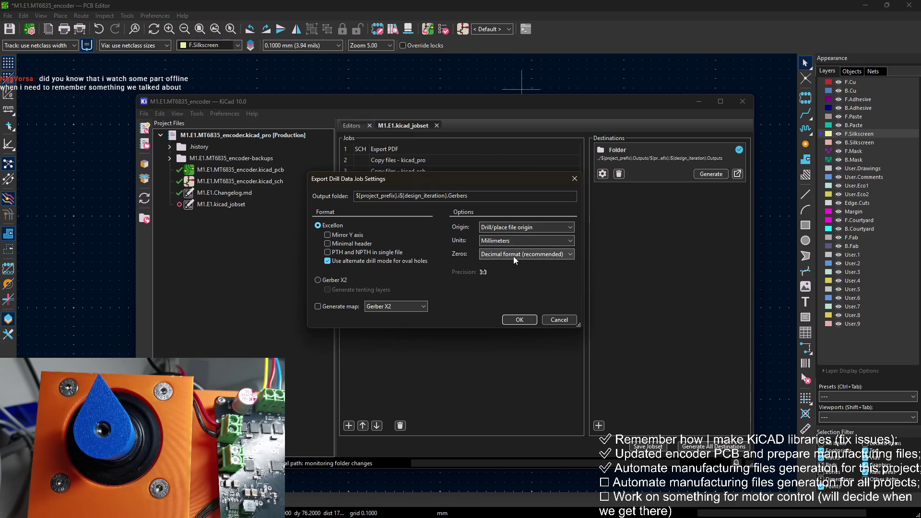
{"action": "left_click", "coordinate": [520, 319]}
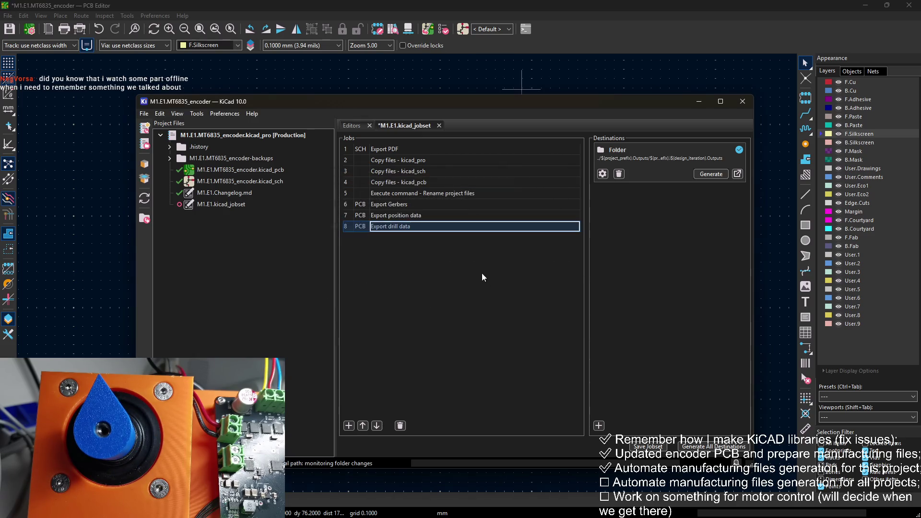
{"action": "left_click", "coordinate": [650, 446]}
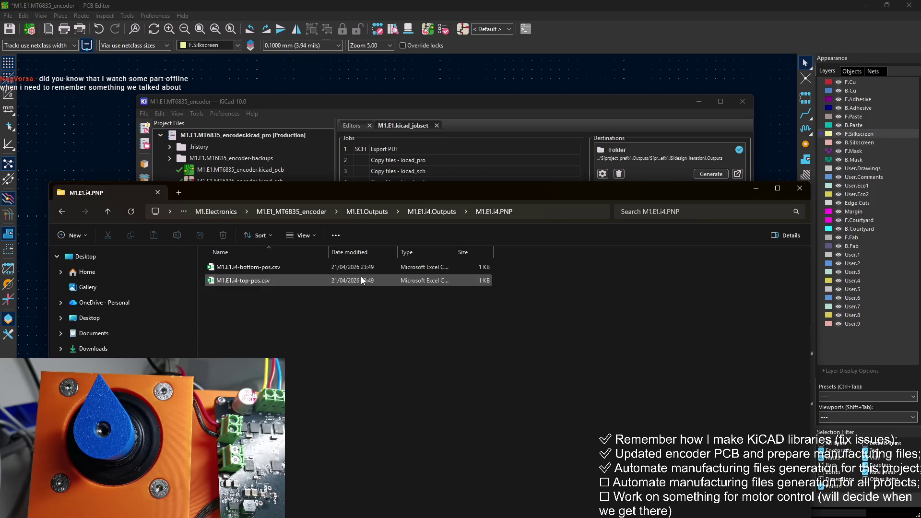
Delete the old M1.E1.i4.Outputs folder, then regenerate all jobset outputs to the folder destination in KiCad
{"action": "mouse_move", "coordinate": [497, 189]}
{"action": "left_mouse_down"}
{"action": "mouse_move", "coordinate": [514, 96]}
{"action": "mouse_move", "coordinate": [508, 74]}
{"action": "mouse_move", "coordinate": [479, 73]}
{"action": "left_mouse_up"}
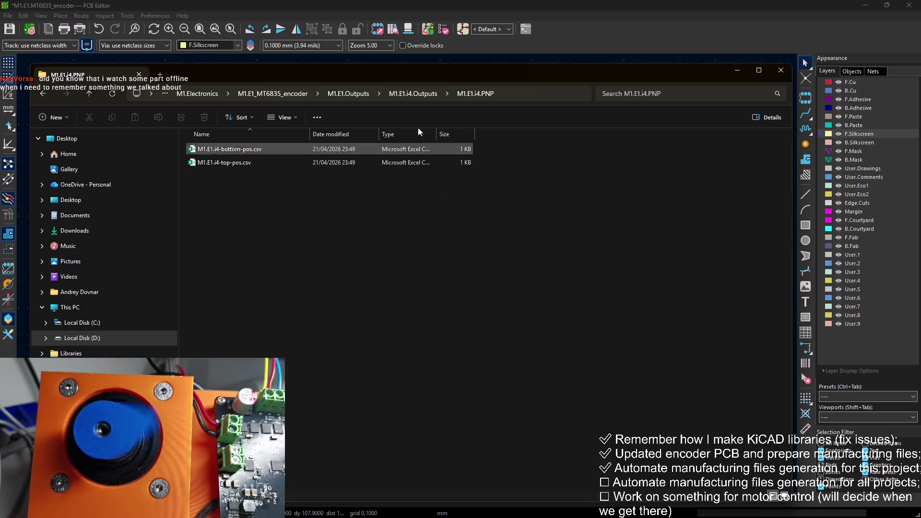
{"action": "left_click", "coordinate": [418, 94]}
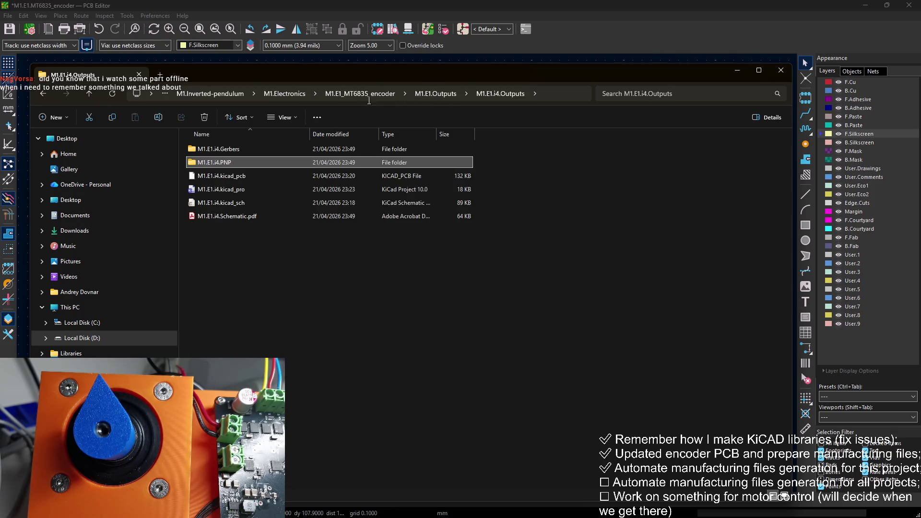
{"action": "left_click", "coordinate": [418, 93]}
{"action": "key", "text": "Delete"}
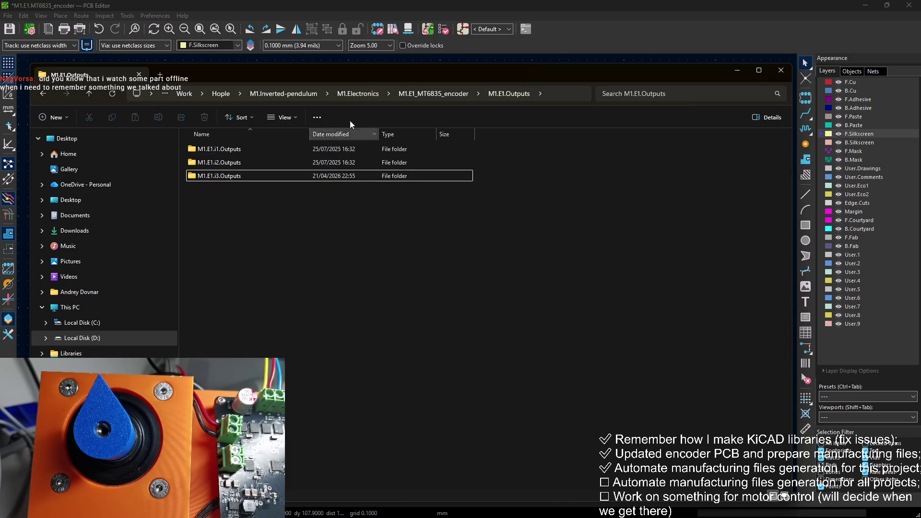
{"action": "key", "text": "alt+Tab"}
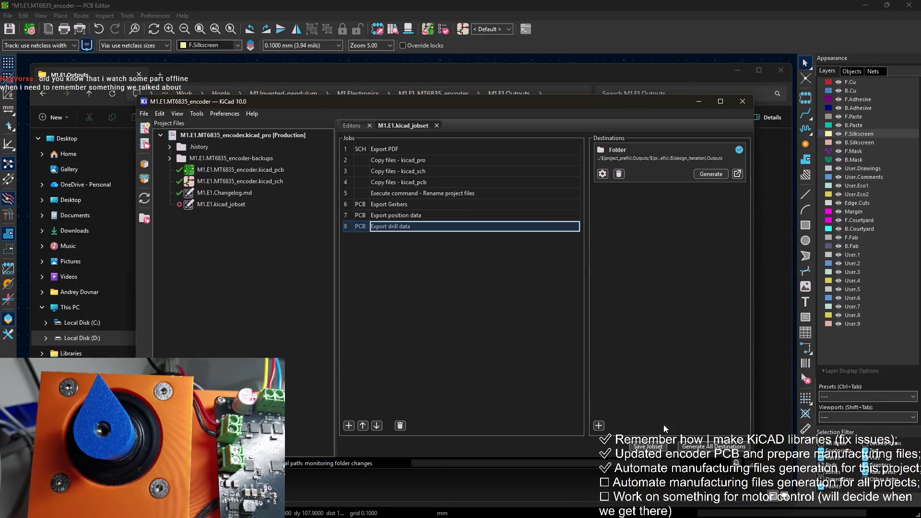
{"action": "left_click", "coordinate": [711, 174]}
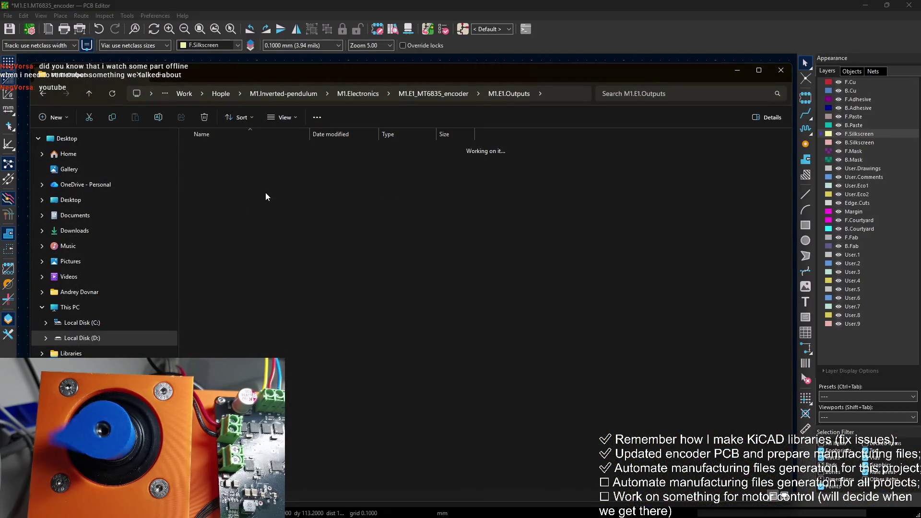
Inspect the regenerated M1.E1.i4.Gerbers and M1.E1.i4.PNP folders inside M1.E1.i4.Outputs
{"action": "double_click", "coordinate": [243, 149]}
{"action": "double_click", "coordinate": [242, 175]}
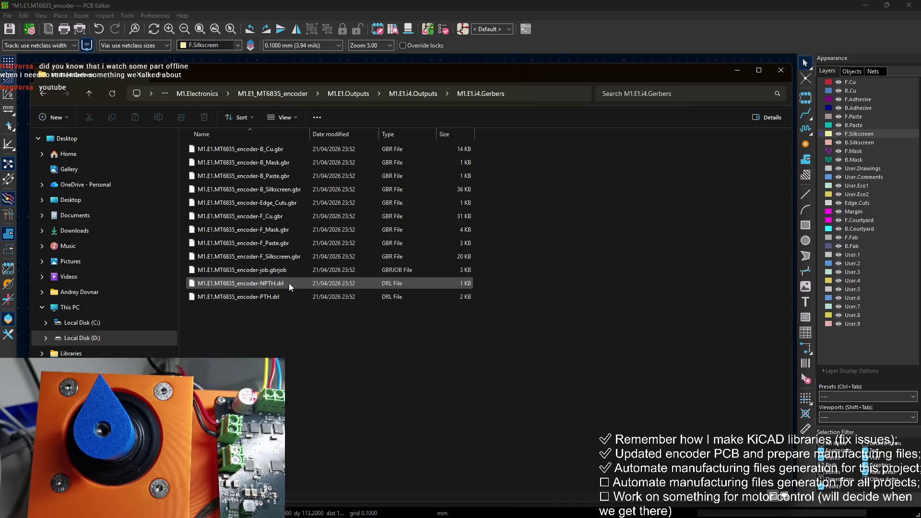
{"action": "left_click", "coordinate": [429, 93]}
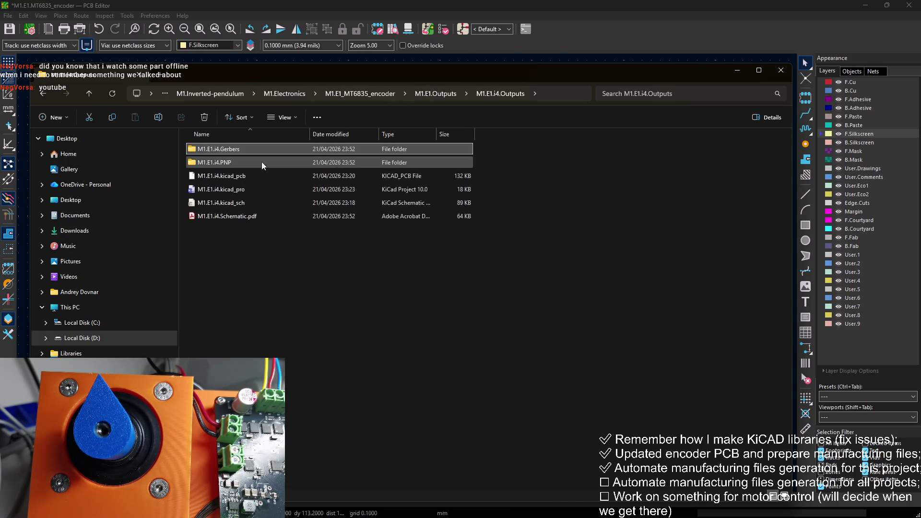
{"action": "double_click", "coordinate": [262, 162]}
{"action": "left_click", "coordinate": [412, 94]}
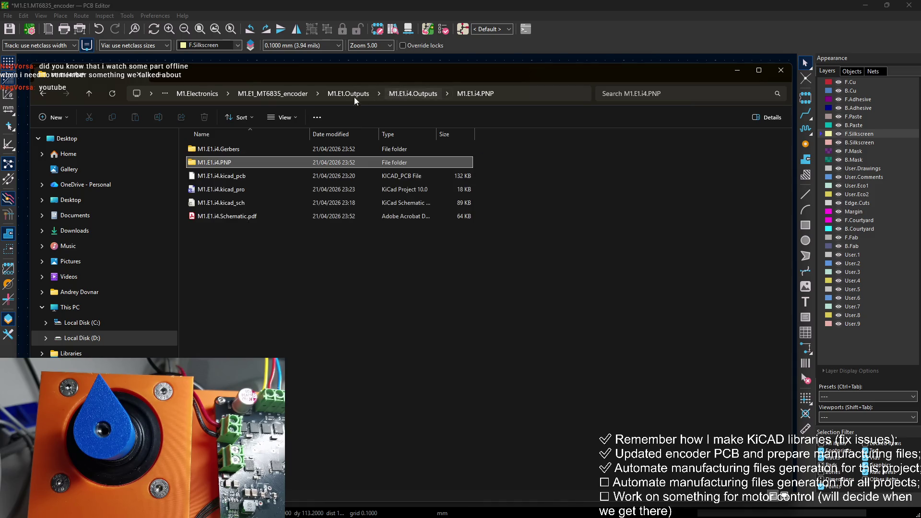
Delete the M1.E1.i4.Outputs folder from M1.E1.Outputs and close File Explorer
{"action": "left_click", "coordinate": [510, 169]}
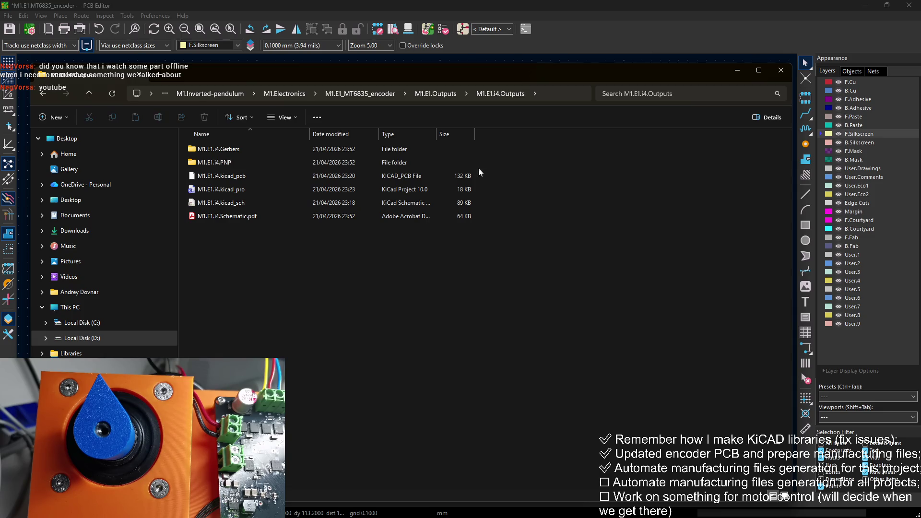
{"action": "left_click", "coordinate": [432, 95]}
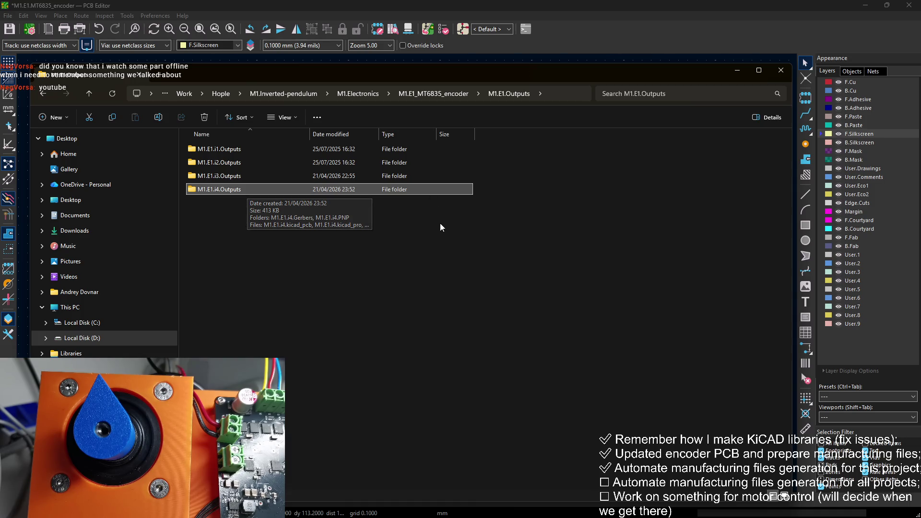
{"action": "left_click", "coordinate": [422, 223]}
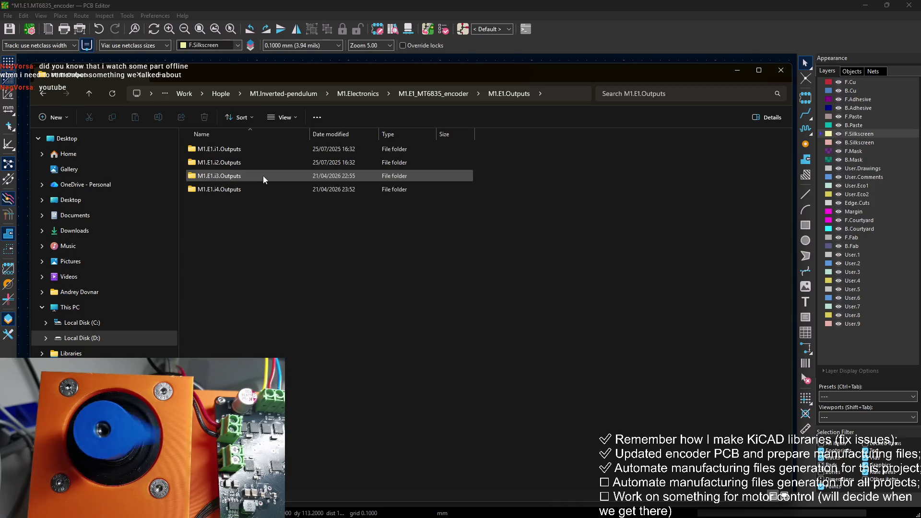
{"action": "left_click", "coordinate": [252, 188]}
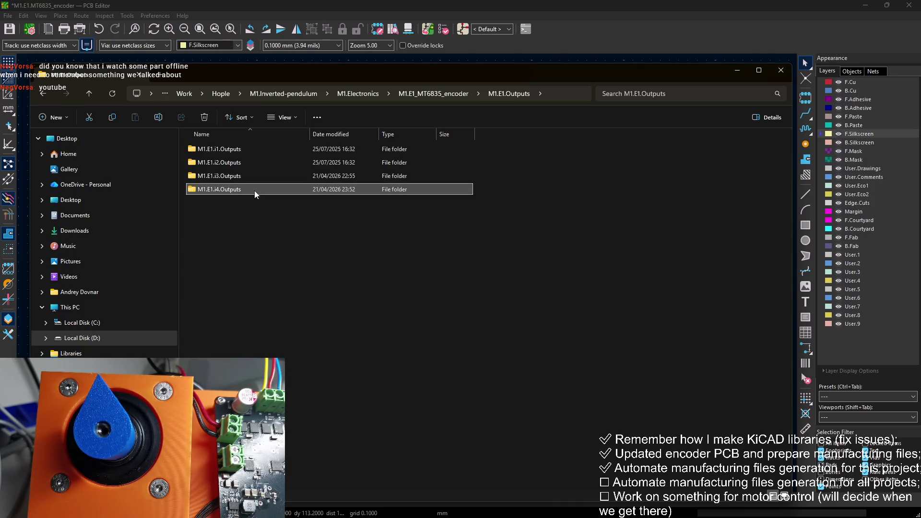
{"action": "key", "text": "Delete"}
{"action": "left_click", "coordinate": [737, 70]}
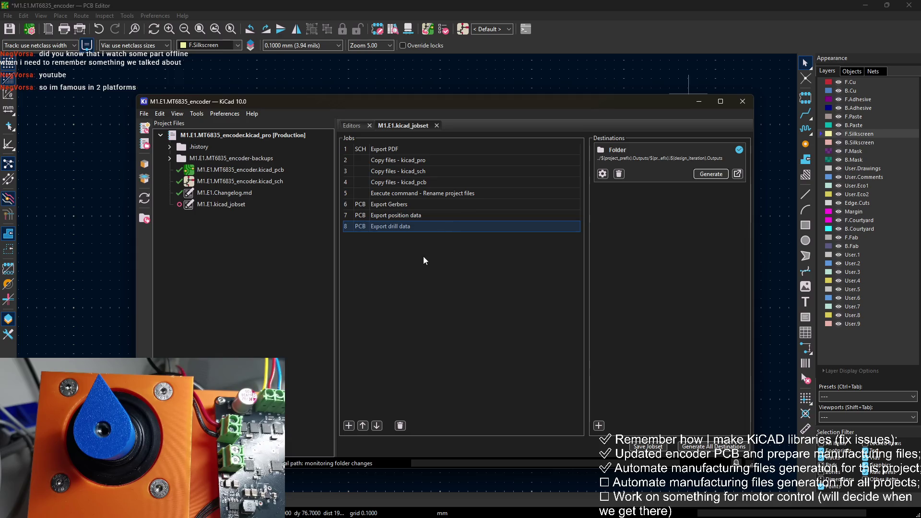
Add a Special: Execute Command job to the jobset, accepting placeholder settings for now
{"action": "left_click", "coordinate": [349, 426]}
{"action": "scroll", "coordinate": [494, 288], "scroll_direction": "down", "scroll_amount": 3}
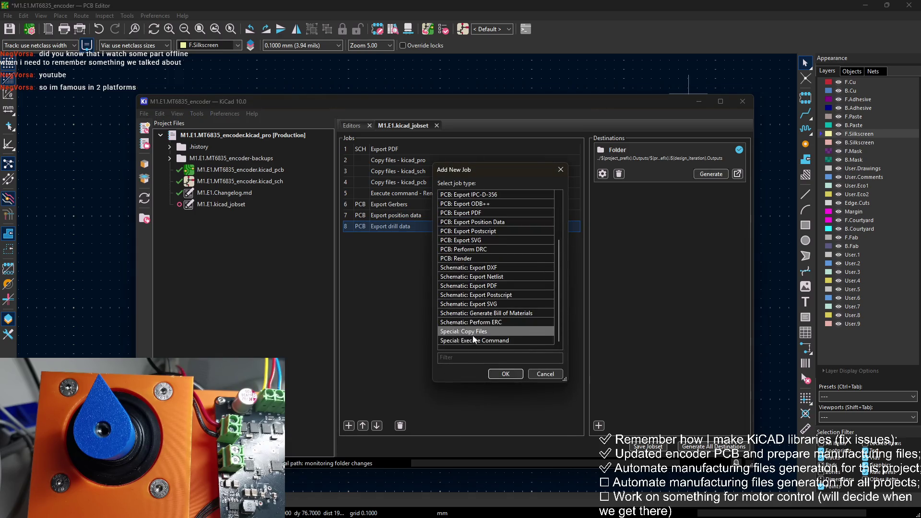
{"action": "left_click", "coordinate": [494, 336]}
{"action": "left_click", "coordinate": [503, 368]}
{"action": "type", "text": "cmd"}
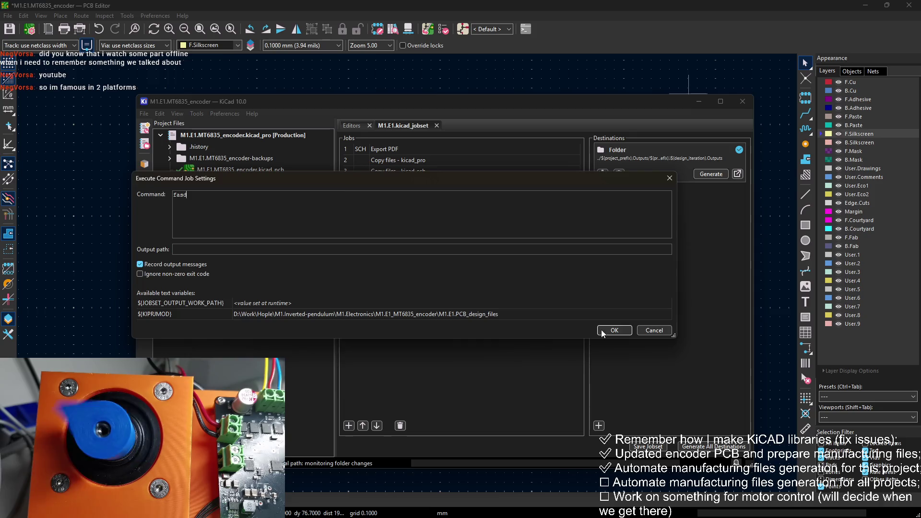
{"action": "key", "text": "Return"}
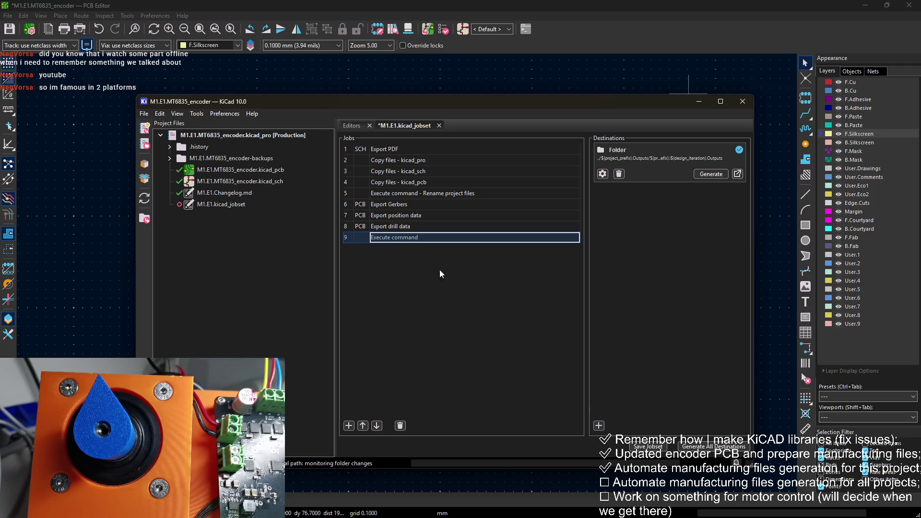
Rename job 9's description to 'Execute command - archive Gerbers'
{"action": "left_click", "coordinate": [423, 237]}
{"action": "left_click", "coordinate": [423, 238]}
{"action": "type", "text": "- archi"}
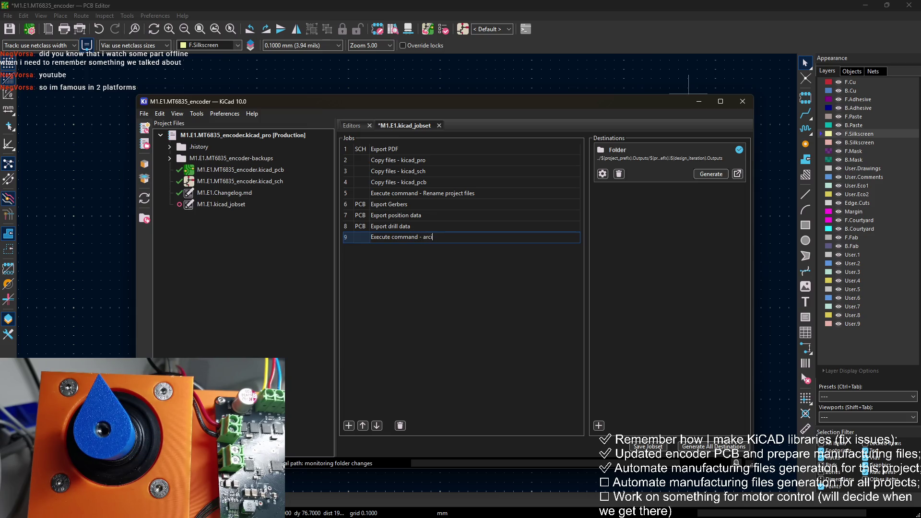
{"action": "type", "text": "ve "}
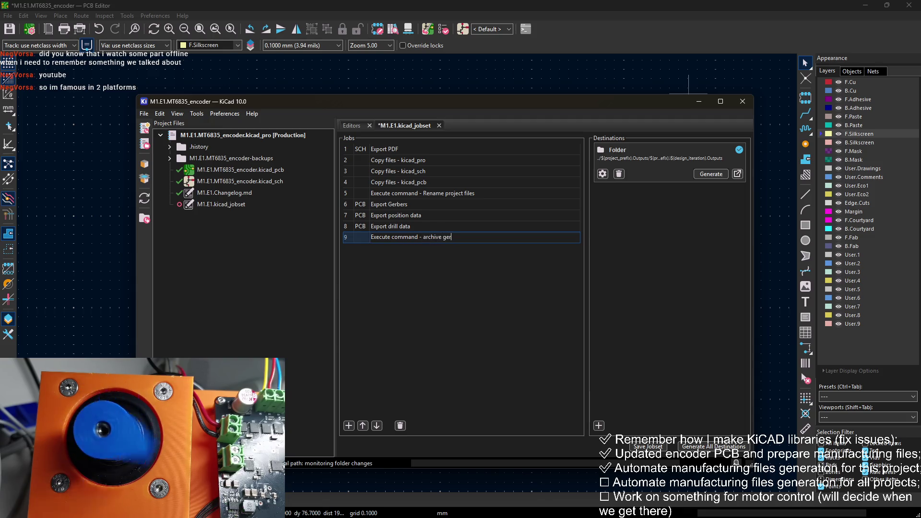
{"action": "type", "text": "Gerbers"}
{"action": "key", "text": "Return"}
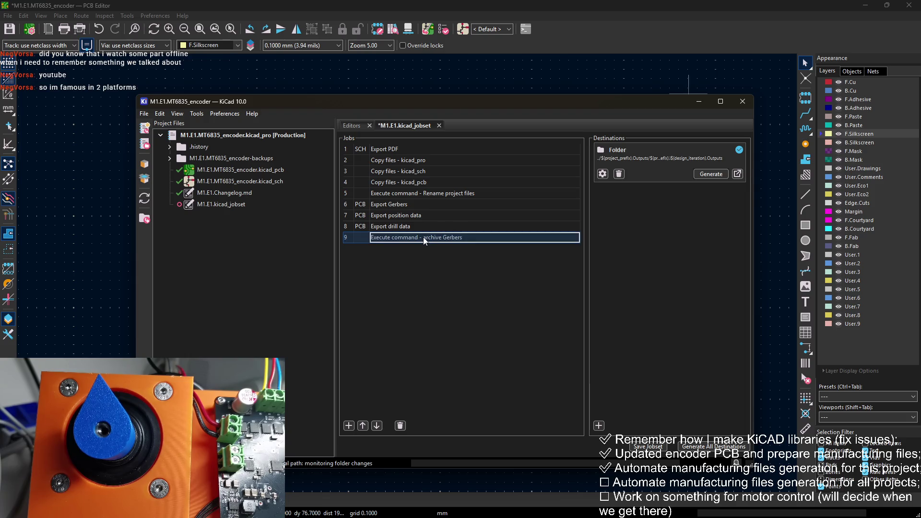
{"action": "right_click", "coordinate": [424, 240]}
Copy the full python command from job 5's (rename project files) settings
{"action": "right_click", "coordinate": [422, 192]}
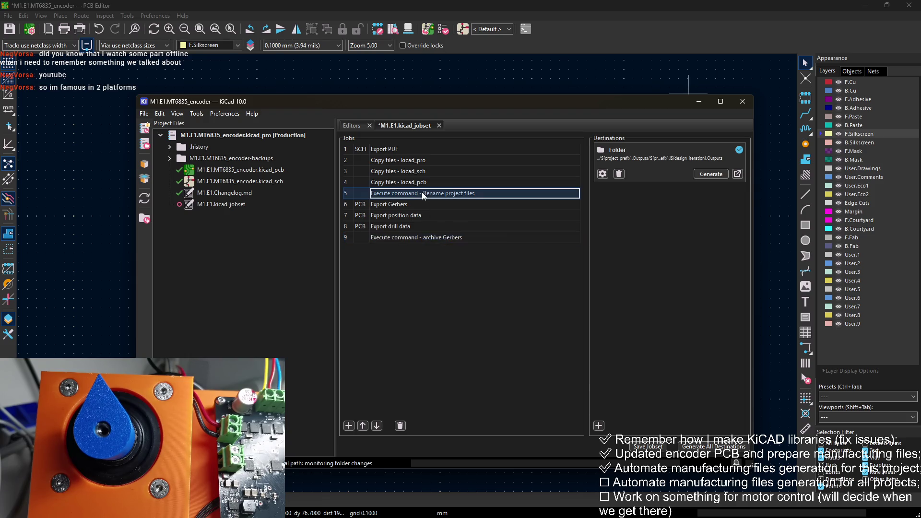
{"action": "left_click", "coordinate": [459, 210]}
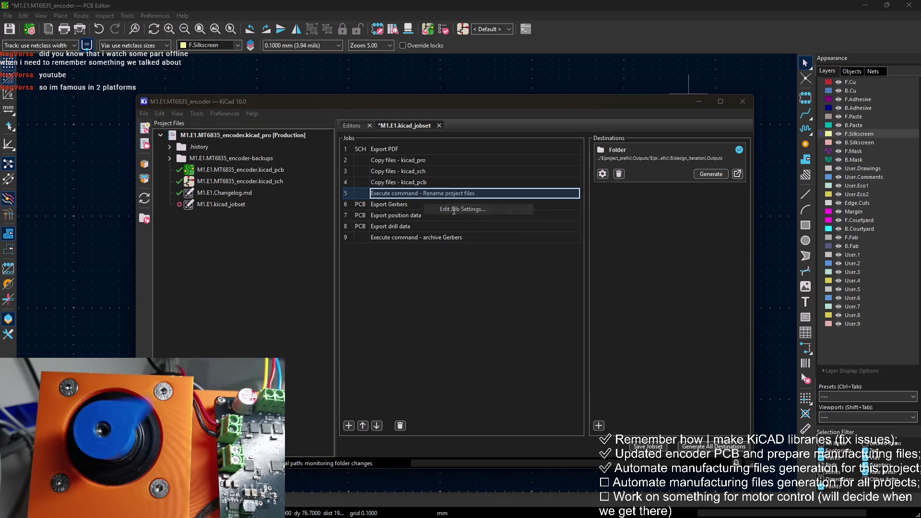
{"action": "key", "text": "ctrl+a"}
{"action": "key", "text": "ctrl+c"}
{"action": "key", "text": "Escape"}
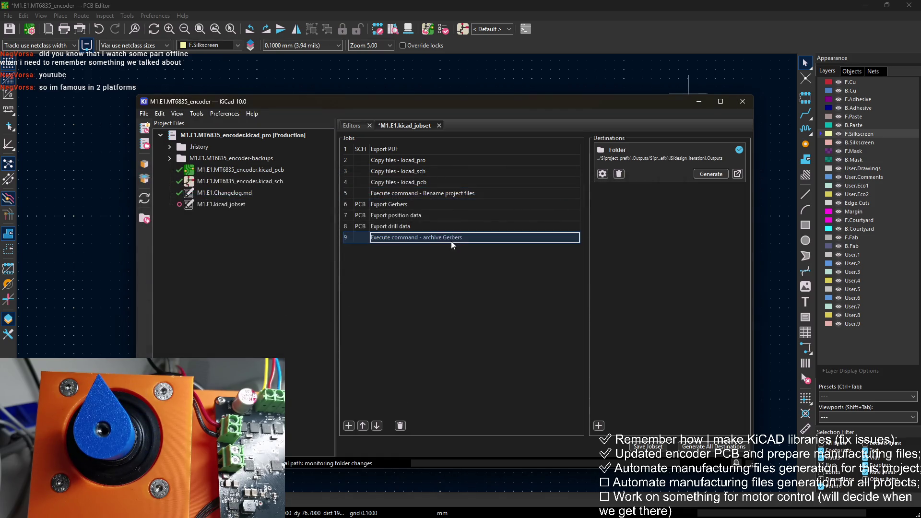
Paste the command into job 9, replacing rename_outputs.py with archive_folder.py
{"action": "right_click", "coordinate": [456, 239]}
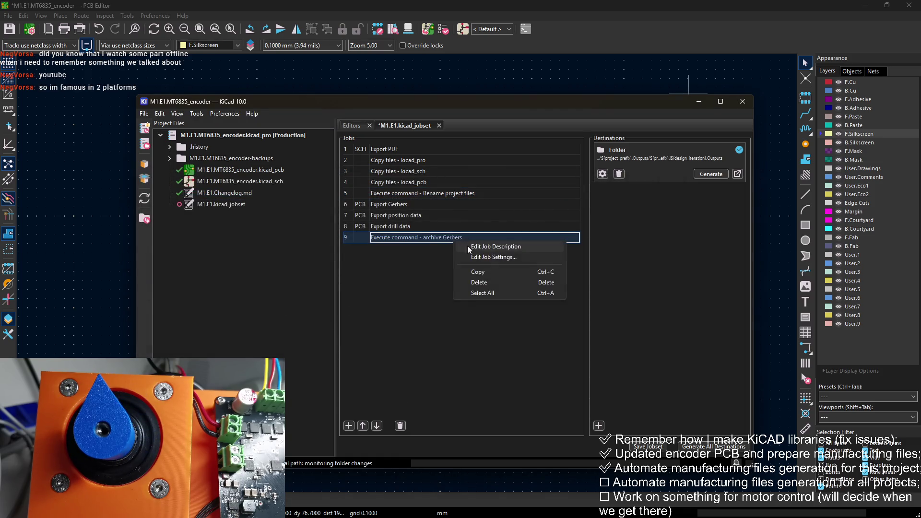
{"action": "left_click", "coordinate": [494, 257]}
{"action": "key", "text": "ctrl+v"}
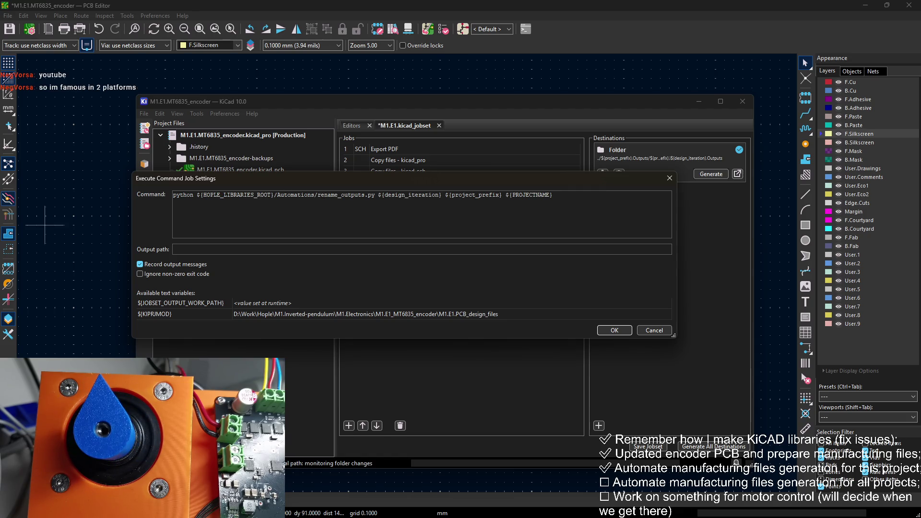
{"action": "left_click", "coordinate": [44, 225]}
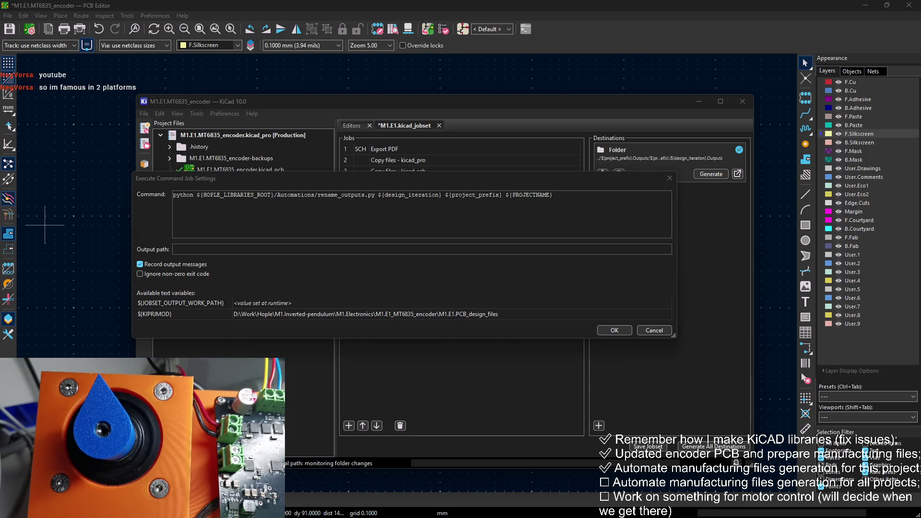
{"action": "left_click_drag", "start_coordinate": [375, 195], "coordinate": [318, 197]}
{"action": "type", "text": "archive_folder.py"}
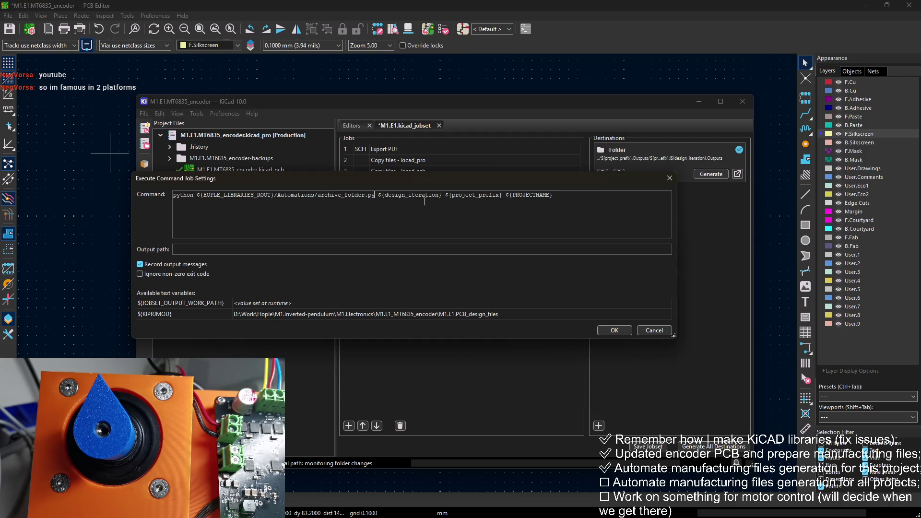
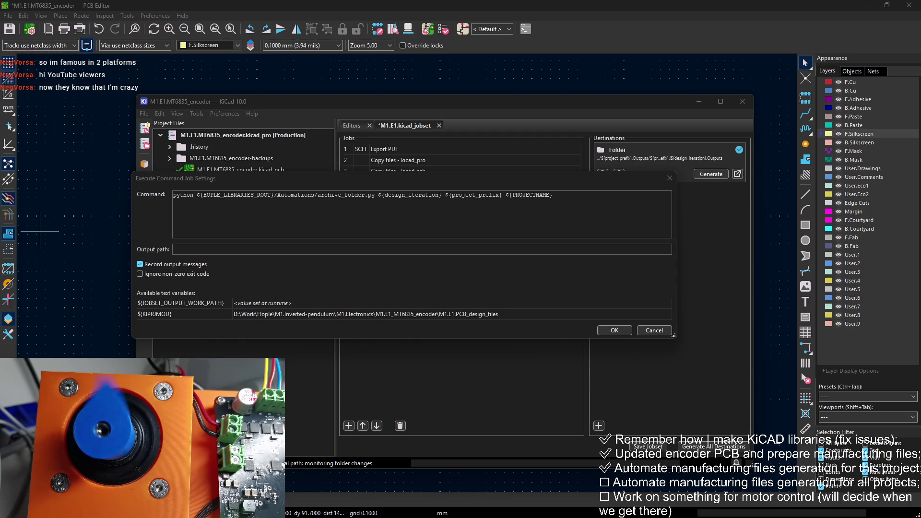
Delete the extra project prefix and name arguments from the archive Gerbers command
{"action": "left_click_drag", "start_coordinate": [580, 195], "coordinate": [445, 197]}
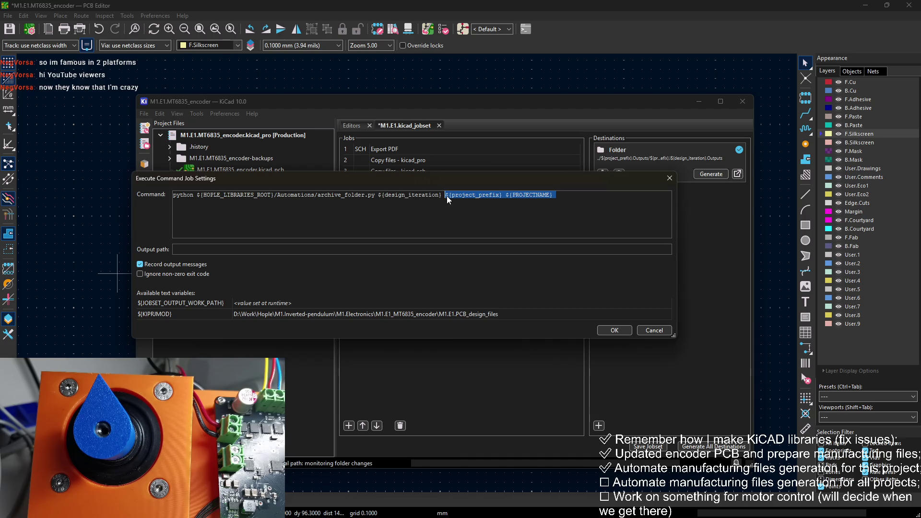
{"action": "key", "text": "BackSpace"}
{"action": "key", "text": "Return"}
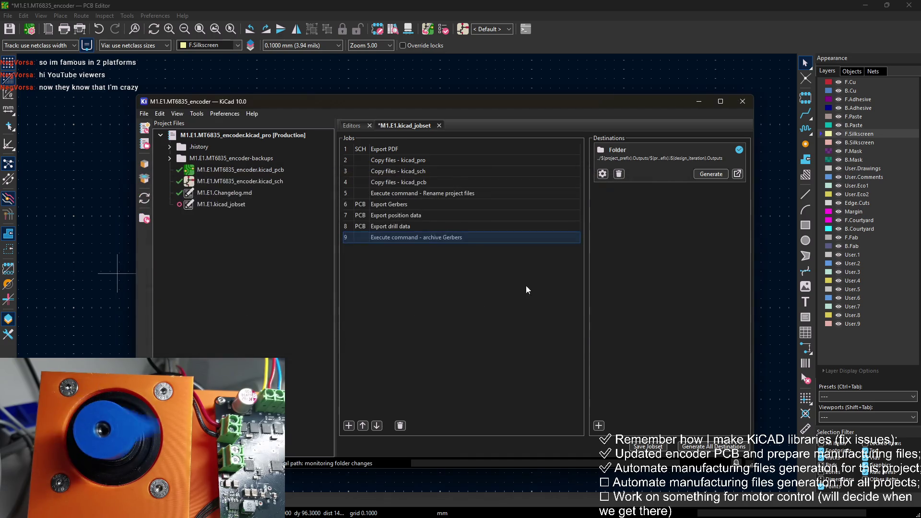
Copy the Gerbers output directory path from the Export Gerbers job settings, leaving them unchanged
{"action": "right_click", "coordinate": [412, 203]}
{"action": "left_click", "coordinate": [406, 206]}
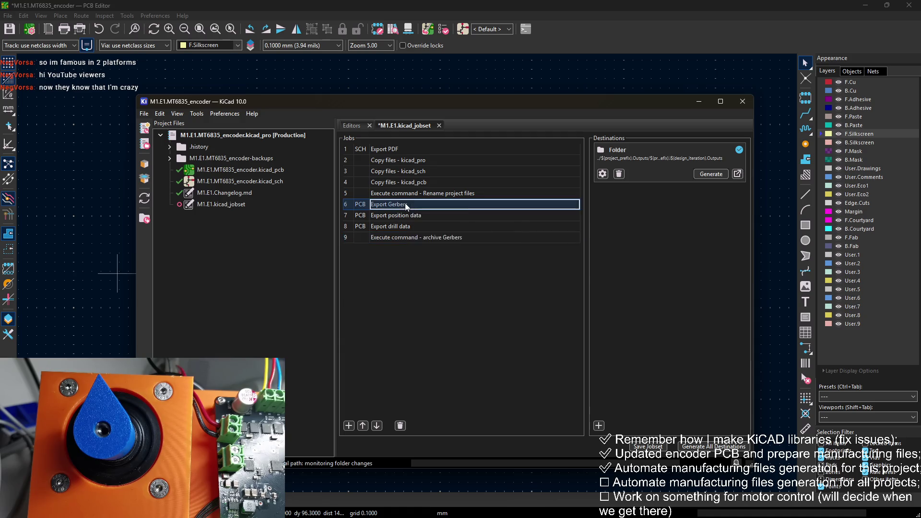
{"action": "right_click", "coordinate": [406, 205]}
{"action": "left_click", "coordinate": [454, 220]}
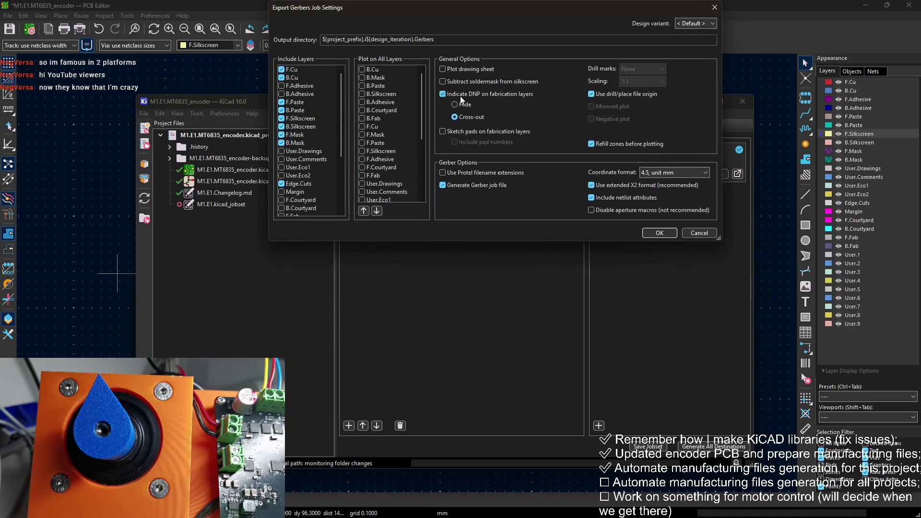
{"action": "left_click_drag", "start_coordinate": [440, 39], "coordinate": [422, 39]}
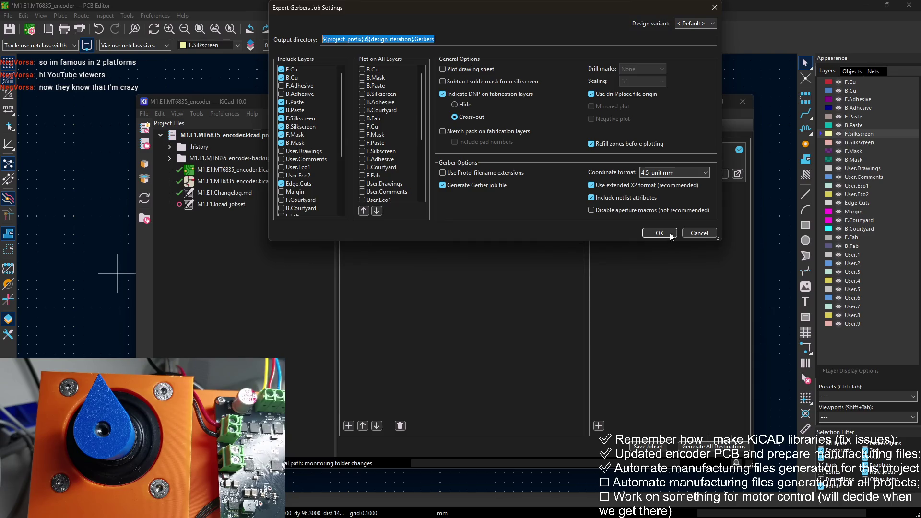
{"action": "left_click", "coordinate": [659, 233]}
Paste the Gerbers output path over the archive Gerbers command's ${design_iteration} argument, then save the jobset
{"action": "left_click", "coordinate": [428, 238]}
{"action": "right_click", "coordinate": [428, 239]}
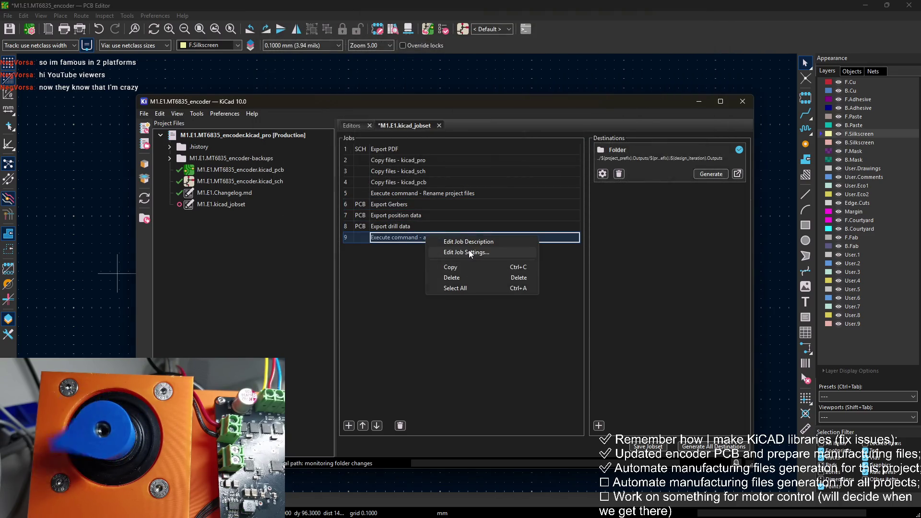
{"action": "left_click", "coordinate": [439, 253]}
{"action": "left_click", "coordinate": [443, 195]}
{"action": "left_click_drag", "start_coordinate": [443, 195], "coordinate": [378, 194]}
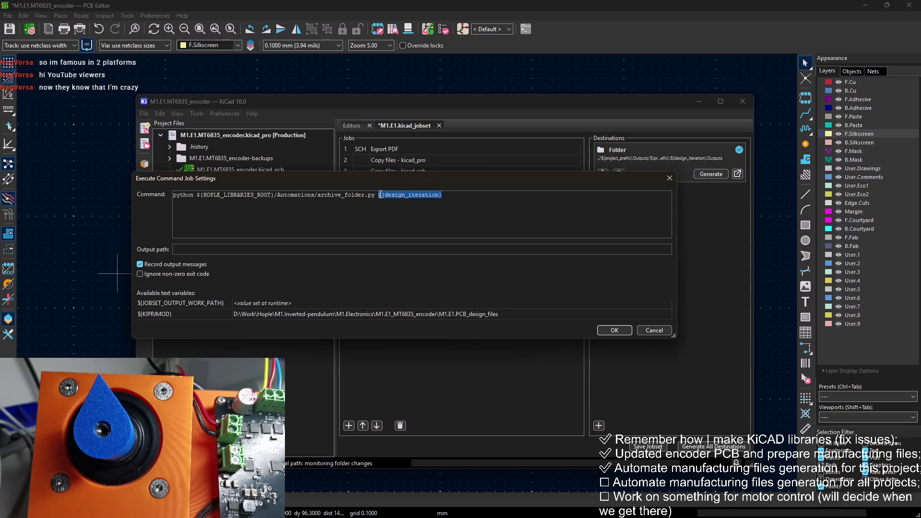
{"action": "type", "text": "${project_prefix}.i${design_iteration}.Gerbers"}
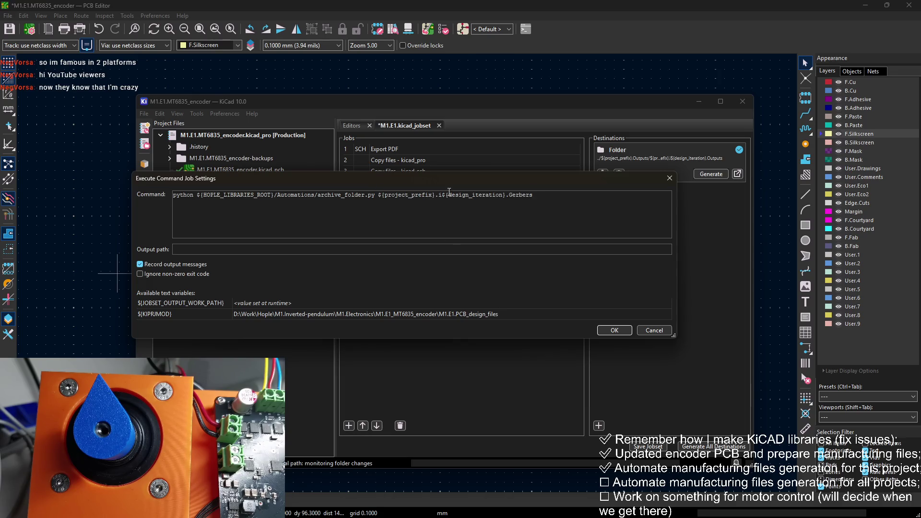
{"action": "left_click", "coordinate": [609, 330]}
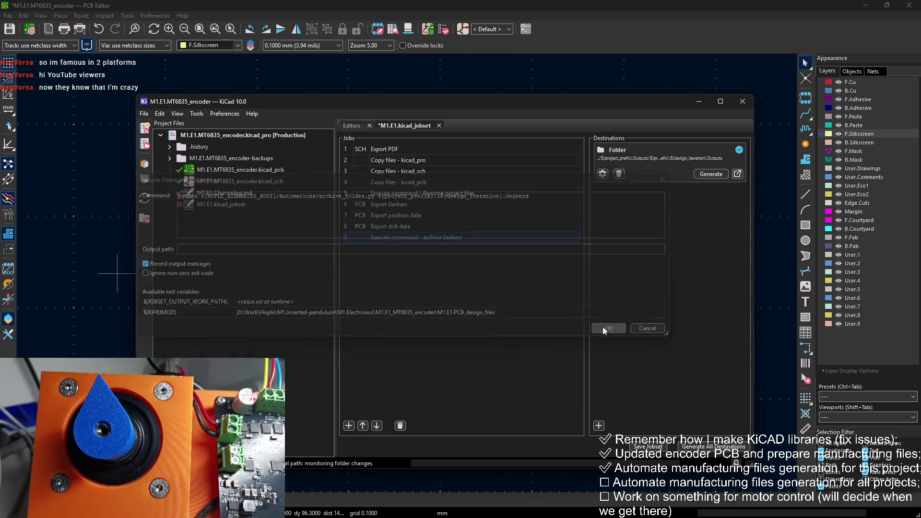
{"action": "left_click", "coordinate": [639, 447]}
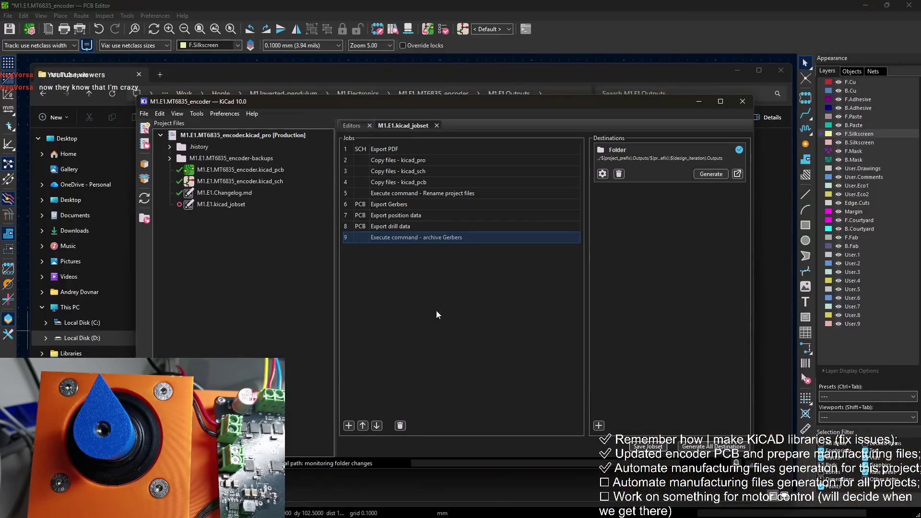
Generate the Folder destination, check its outputs in Explorer, and open the Jobset Run Log
{"action": "left_click", "coordinate": [711, 174]}
{"action": "left_click", "coordinate": [468, 82]}
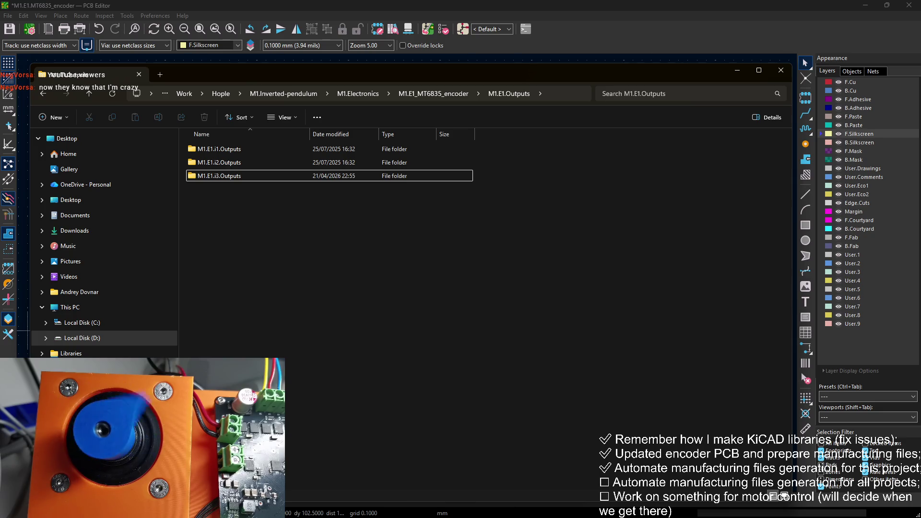
{"action": "key", "text": "super+d"}
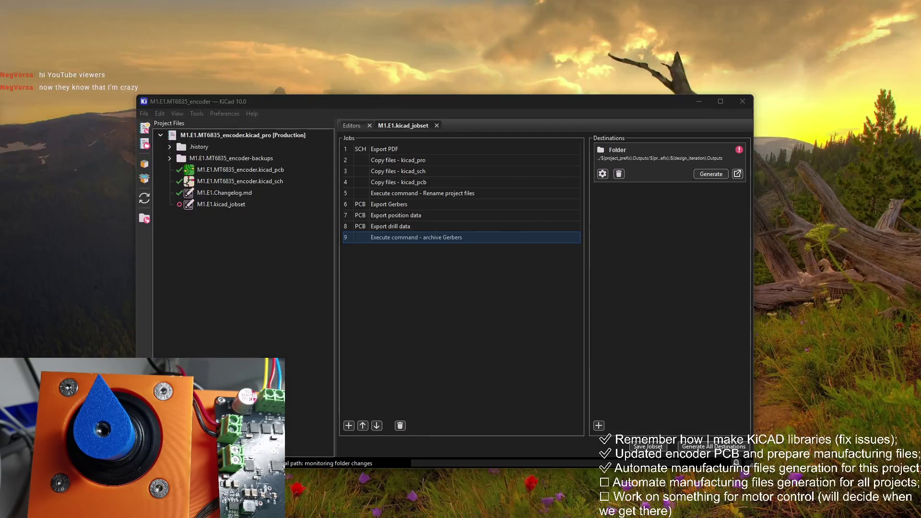
{"action": "key", "text": "super+d"}
{"action": "left_click", "coordinate": [739, 149]}
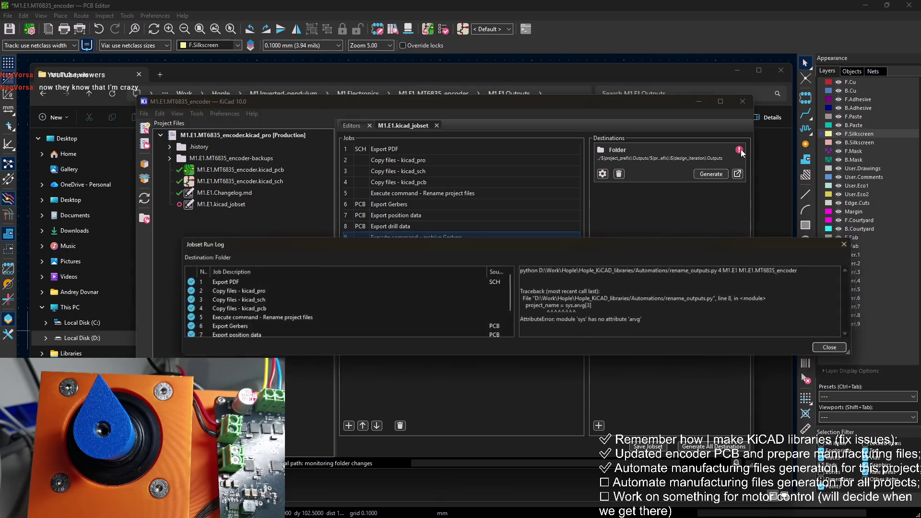
Read job 9 'Execute command - archive Gerbers' invalid-directory error, then close the run log
{"action": "scroll", "coordinate": [264, 324], "scroll_direction": "down", "scroll_amount": 1}
{"action": "left_click", "coordinate": [265, 327]}
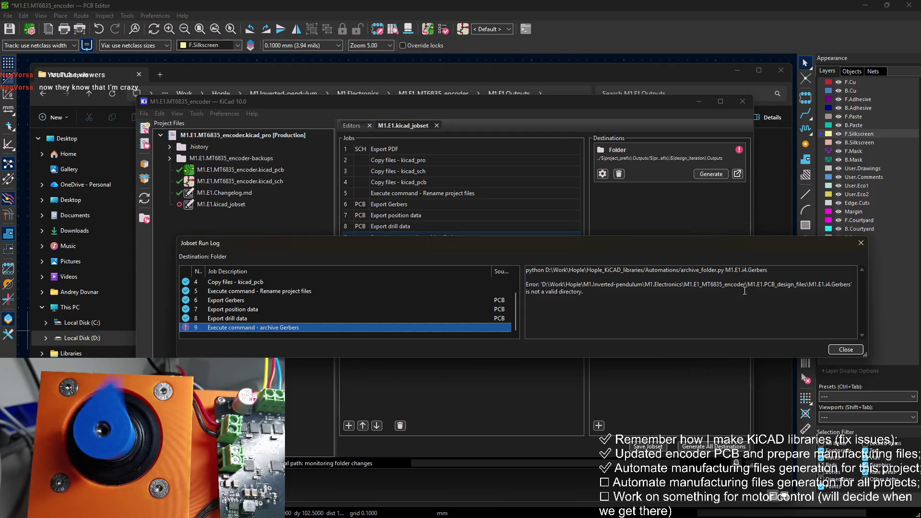
{"action": "left_click", "coordinate": [833, 296]}
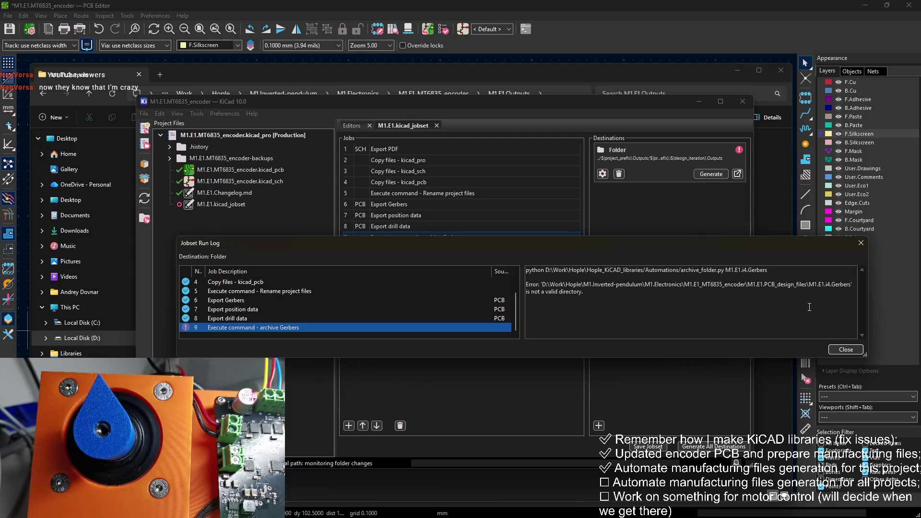
{"action": "left_click", "coordinate": [846, 349]}
Prefix the archive Gerbers folder argument with ${JOBSET_OUTPUT_WORK_PATH} and rerun the jobset
{"action": "right_click", "coordinate": [442, 236]}
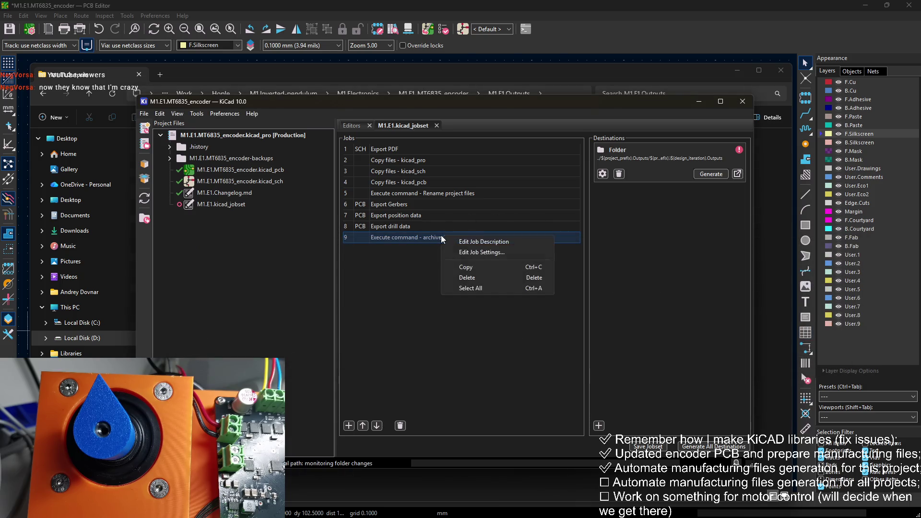
{"action": "left_click", "coordinate": [465, 257]}
{"action": "left_click", "coordinate": [496, 196]}
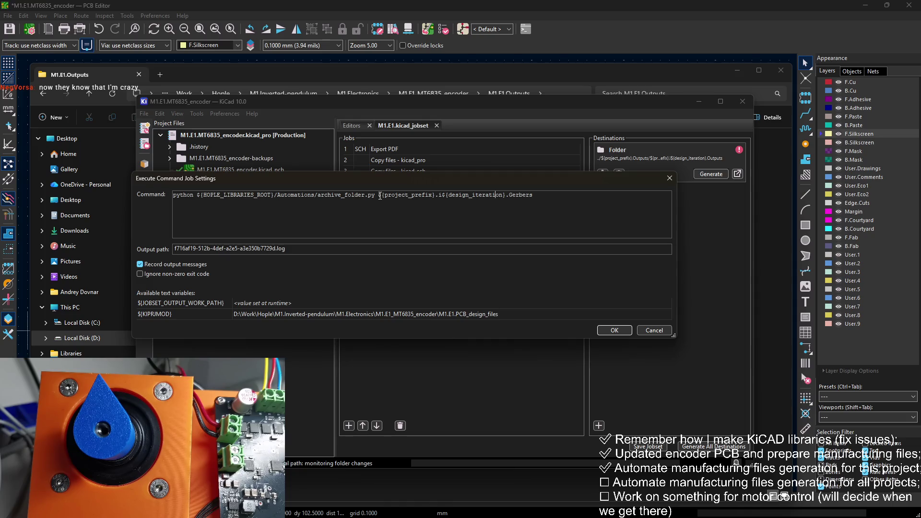
{"action": "type", "text": "${"}
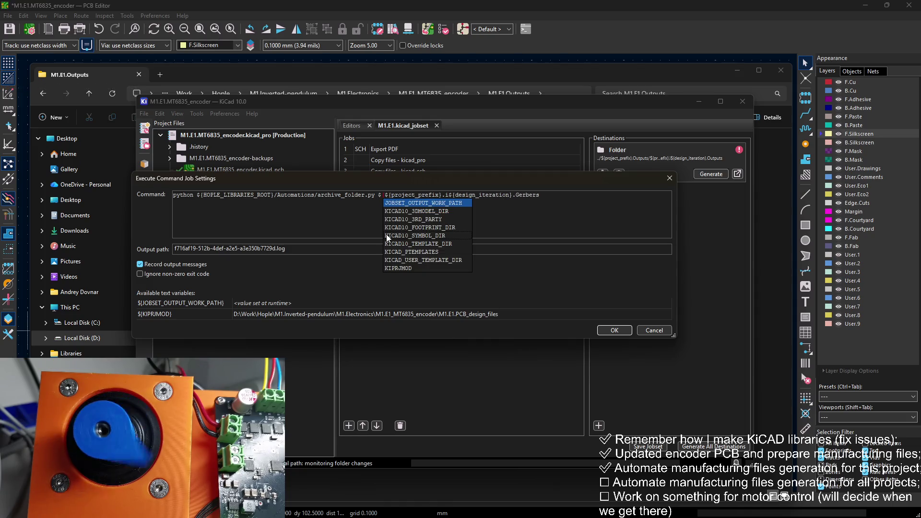
{"action": "type", "text": "JOB"}
{"action": "key", "text": "Return"}
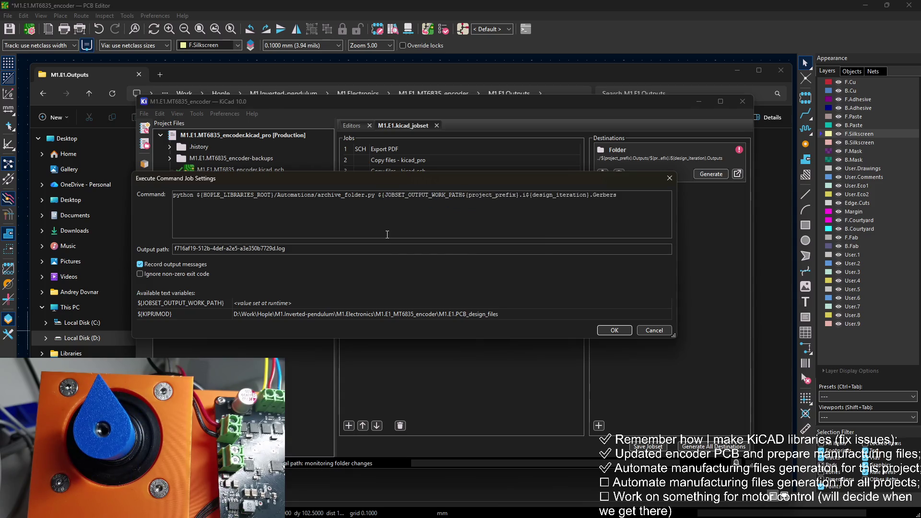
{"action": "type", "text": "}"}
{"action": "left_click", "coordinate": [613, 330]}
{"action": "left_click", "coordinate": [705, 175]}
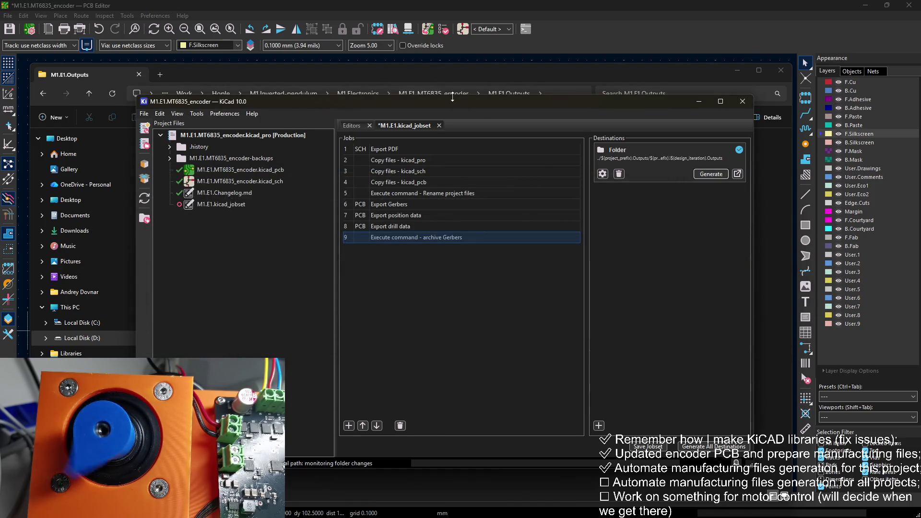
Open M1.E1.i4.Outputs and M1.E1.i4.Gerbers to check M1.E1.i4.Gerbers.zip and its contents
{"action": "double_click", "coordinate": [281, 186]}
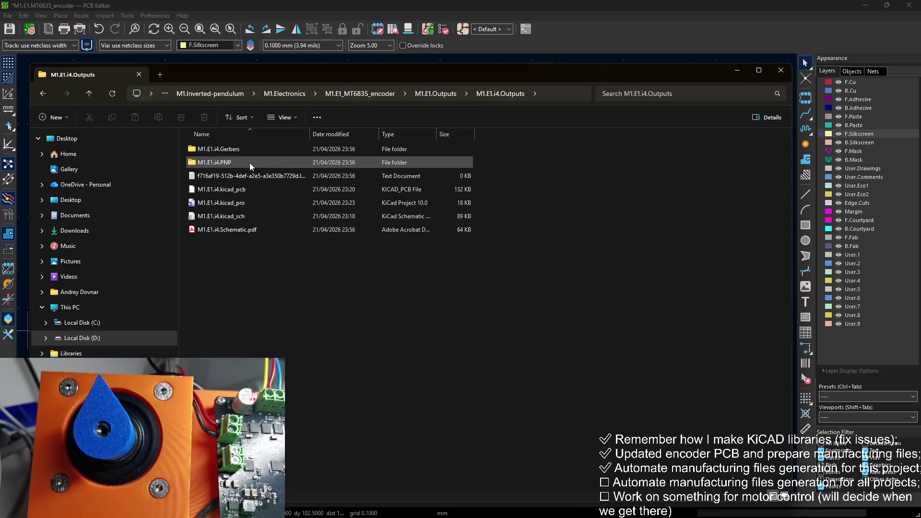
{"action": "double_click", "coordinate": [246, 149]}
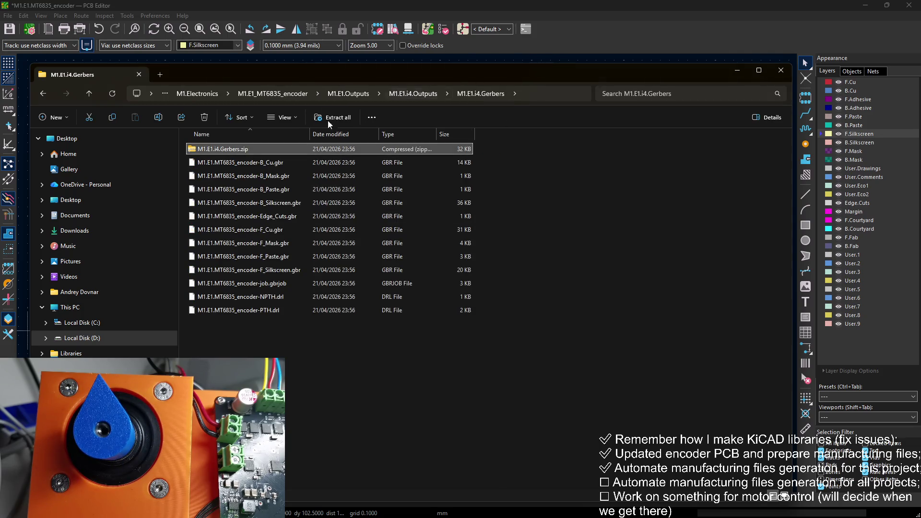
{"action": "double_click", "coordinate": [259, 148]}
Go back up to M1.E1.Outputs and delete the M1.E1.i4.Outputs test folder
{"action": "left_click", "coordinate": [403, 95]}
{"action": "left_click", "coordinate": [364, 93]}
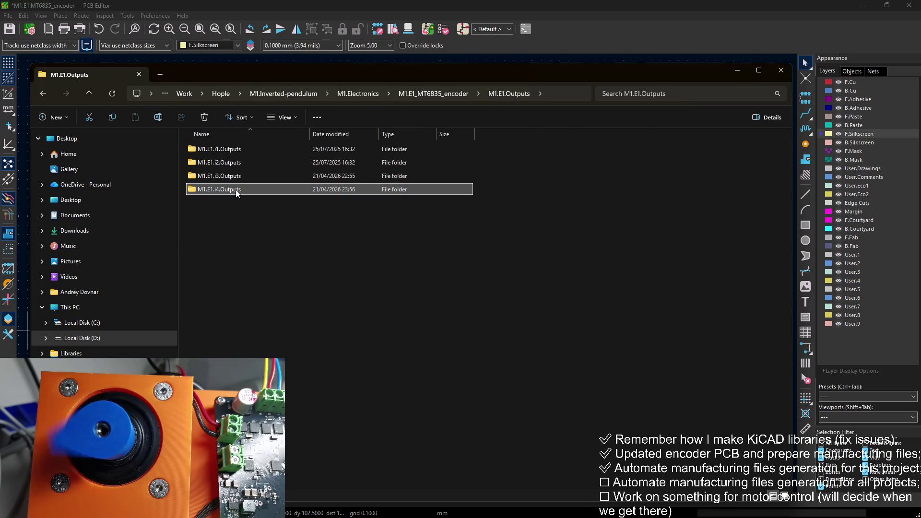
{"action": "key", "text": "Delete"}
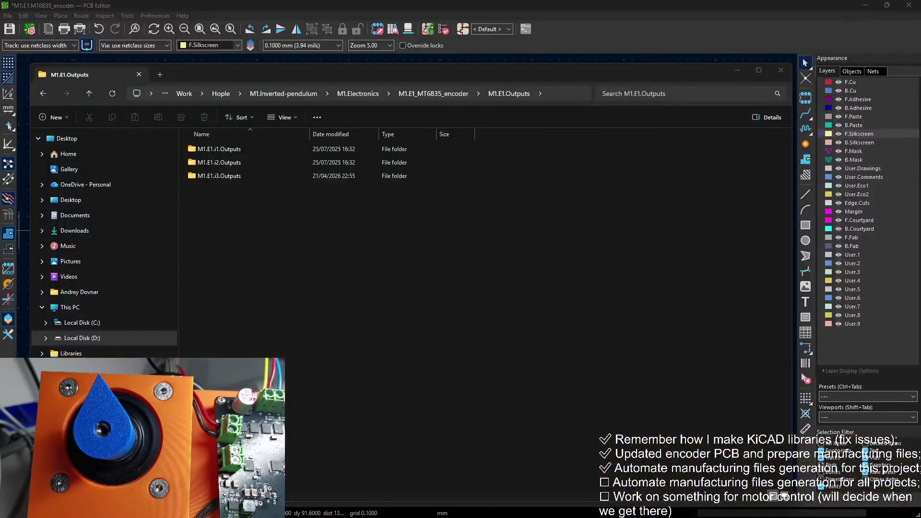
{"action": "key", "text": "alt+Tab"}
{"action": "key", "text": "F2"}
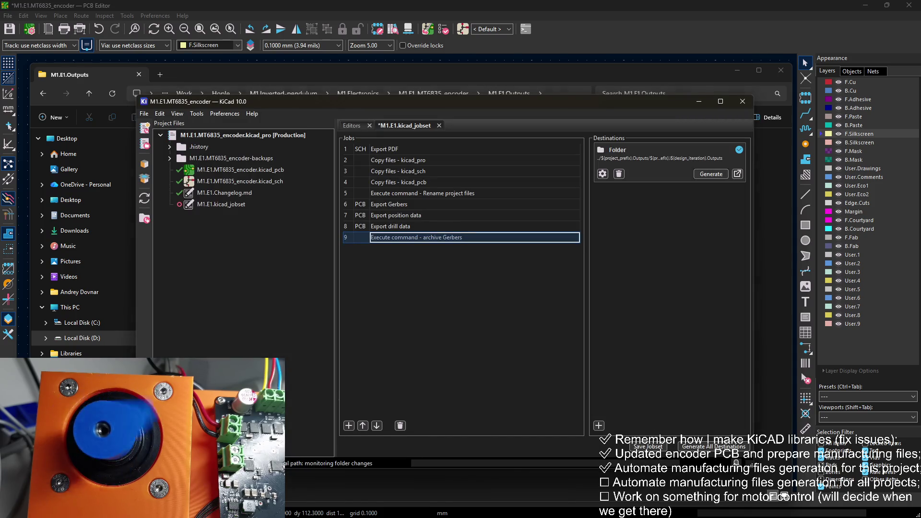
{"action": "key", "text": "Return"}
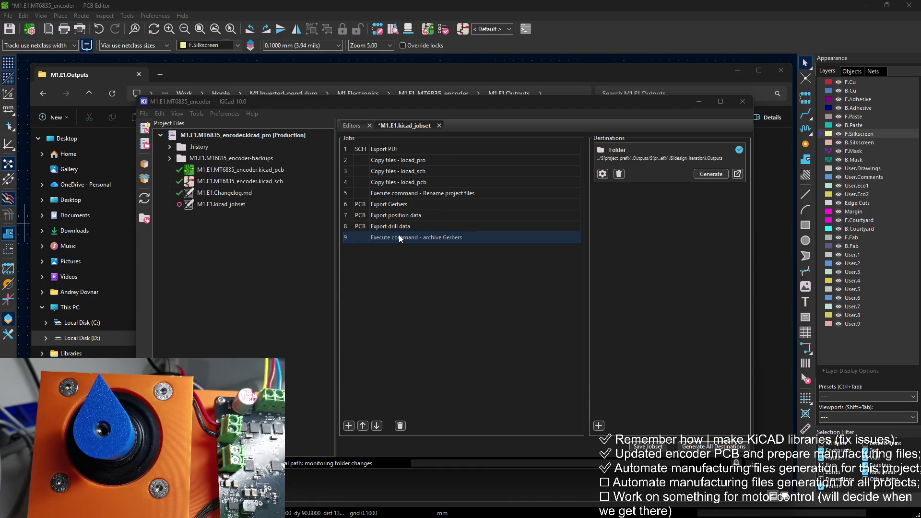
Reorder the jobs so drill data precedes archive Gerbers and Export position data sits last
{"action": "left_click", "coordinate": [361, 427]}
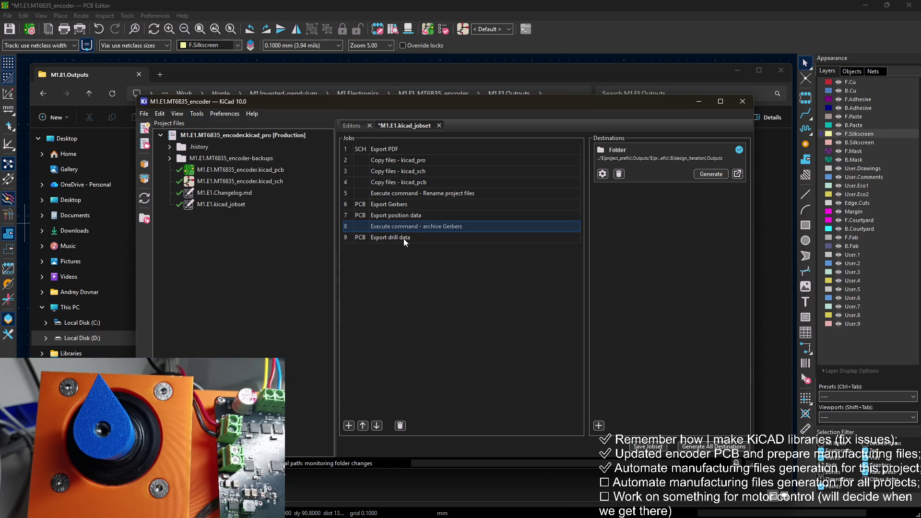
{"action": "left_click", "coordinate": [403, 238]}
{"action": "left_click", "coordinate": [363, 425]}
{"action": "left_click", "coordinate": [413, 217]}
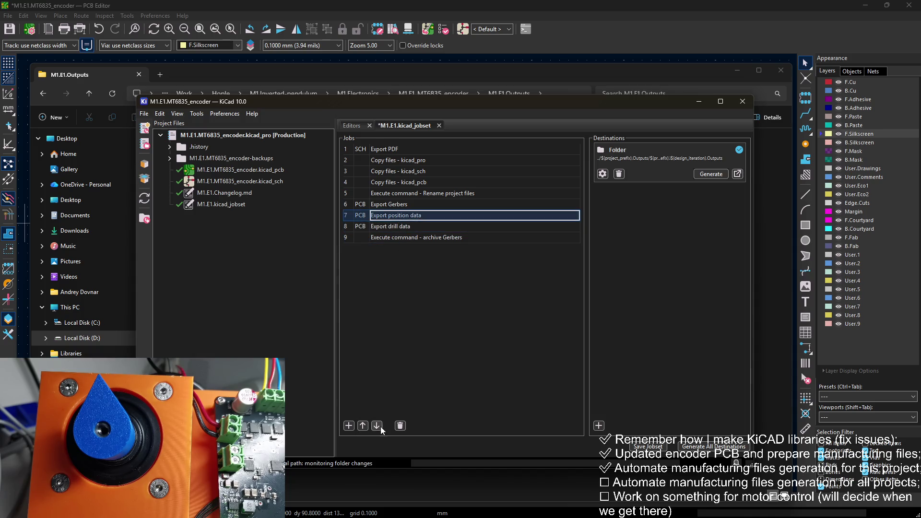
{"action": "left_click", "coordinate": [377, 426]}
{"action": "left_click", "coordinate": [378, 427]}
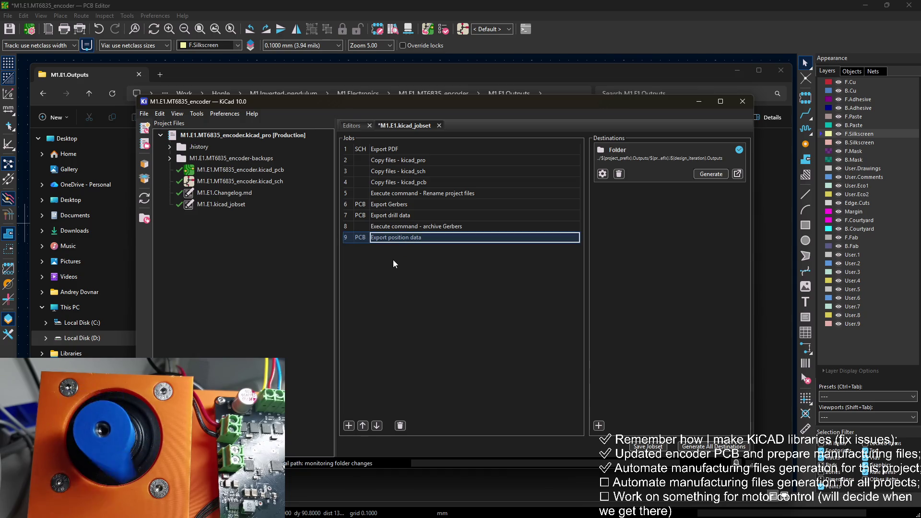
Add an Execute Command job and name it 'archive PNP'
{"action": "left_click", "coordinate": [410, 228]}
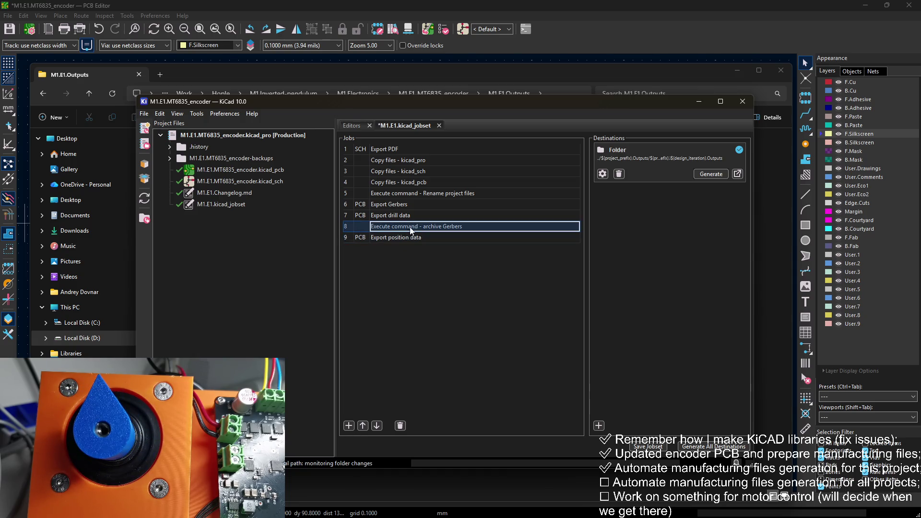
{"action": "left_click", "coordinate": [348, 425]}
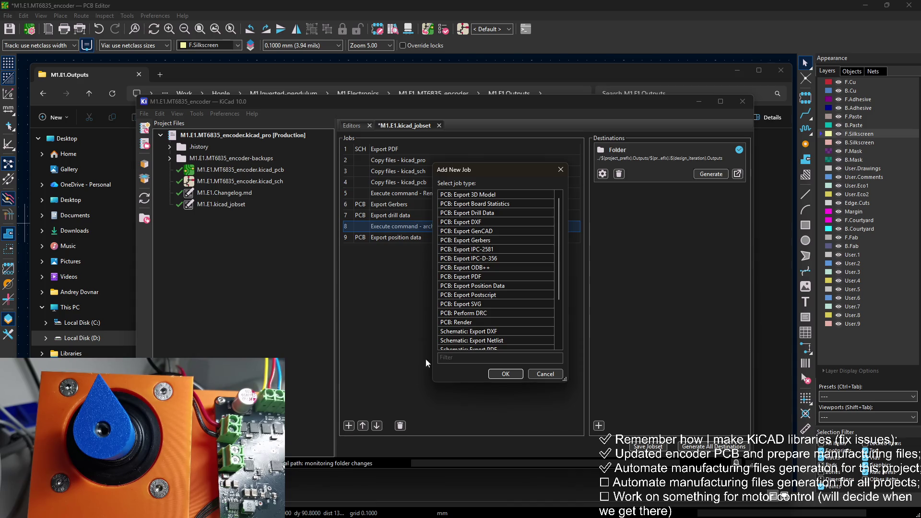
{"action": "scroll", "coordinate": [514, 278], "scroll_direction": "down", "scroll_amount": 3}
{"action": "left_click", "coordinate": [494, 341]}
{"action": "left_click", "coordinate": [505, 373]}
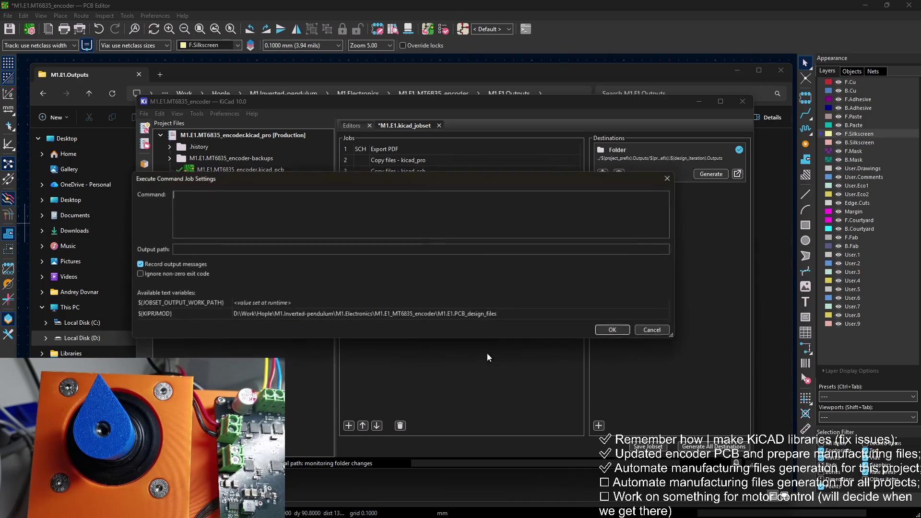
{"action": "type", "text": "cmd"}
{"action": "left_click", "coordinate": [611, 331]}
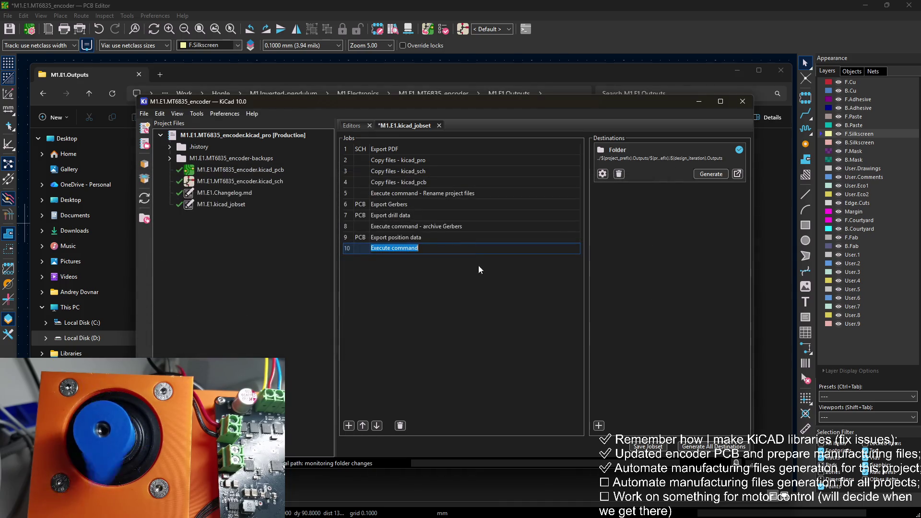
{"action": "left_click", "coordinate": [461, 248]}
{"action": "type", "text": "- arc"}
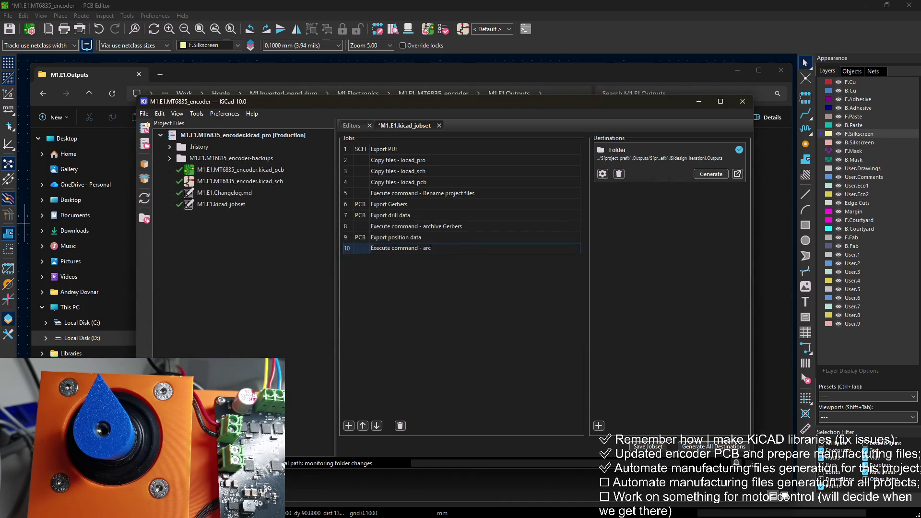
{"action": "type", "text": "hive"}
{"action": "type", "text": " PNP"}
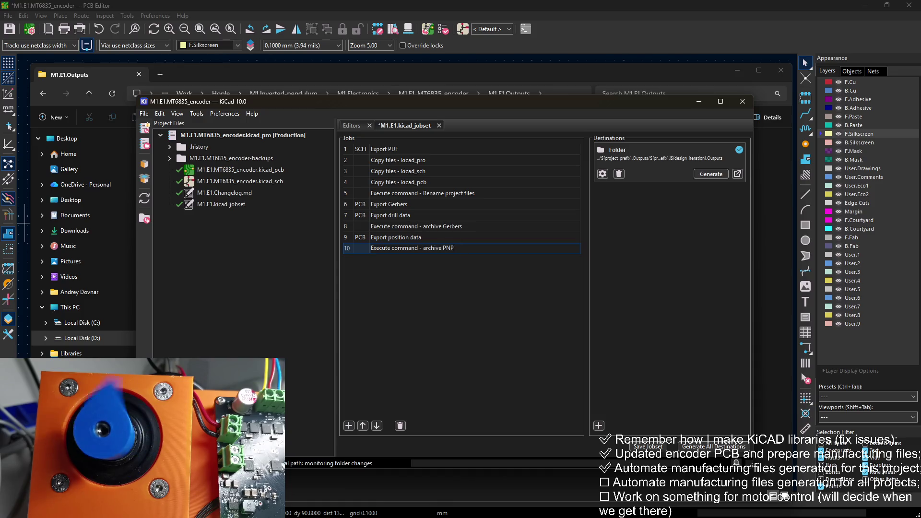
{"action": "key", "text": "Return"}
Give archive PNP the archive Gerbers command with 'Gerbers' replaced by 'PNG', then save the jobset
{"action": "right_click", "coordinate": [410, 227]}
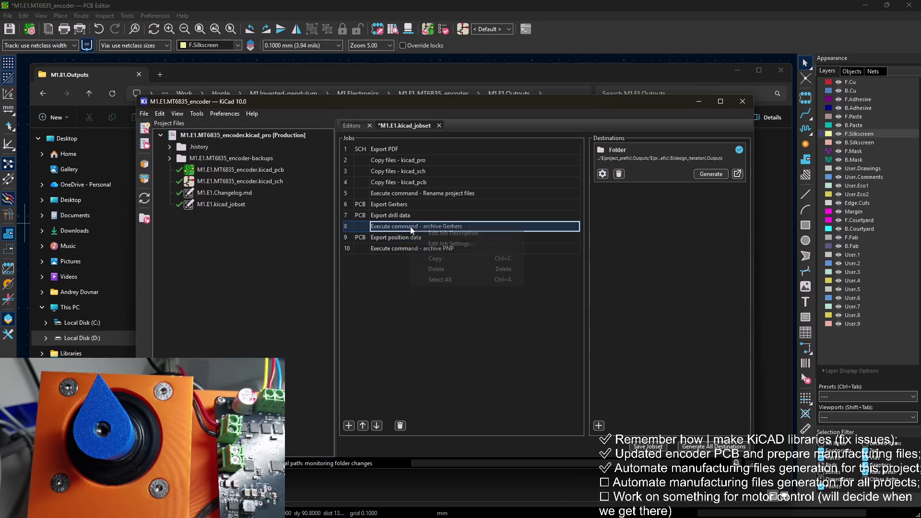
{"action": "left_click", "coordinate": [460, 245]}
{"action": "left_click", "coordinate": [613, 330]}
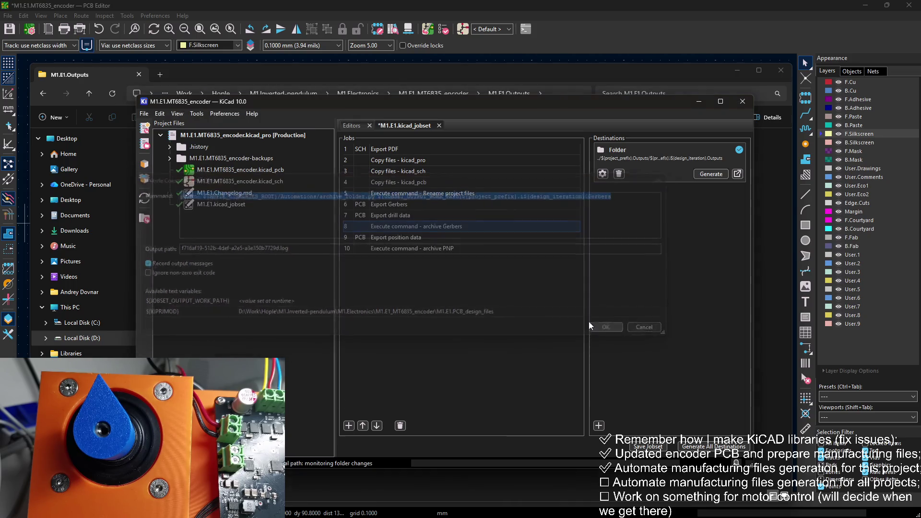
{"action": "left_click", "coordinate": [434, 248]}
{"action": "right_click", "coordinate": [434, 248]}
{"action": "left_click", "coordinate": [480, 265]}
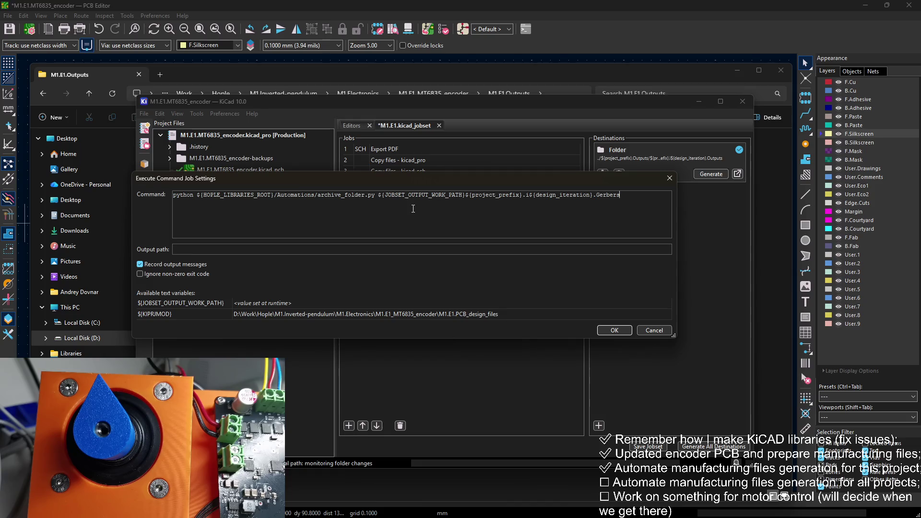
{"action": "double_click", "coordinate": [597, 195]}
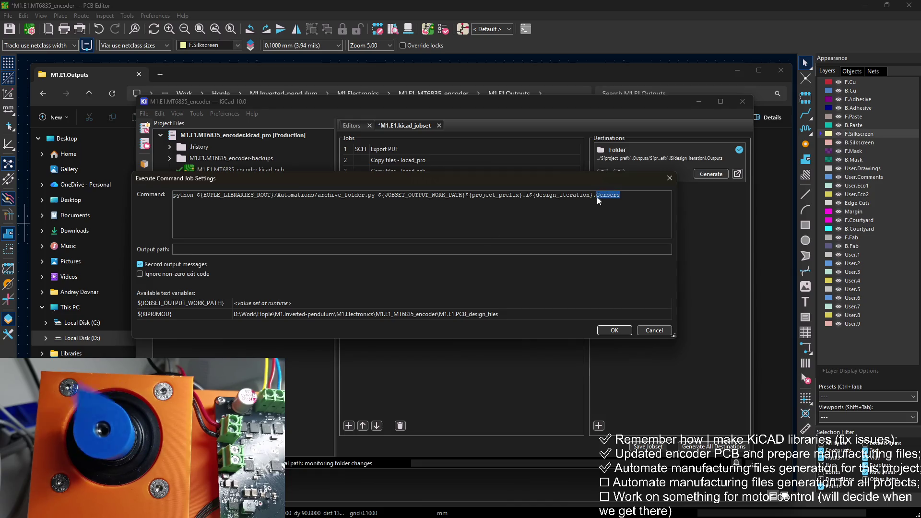
{"action": "type", "text": "PNG"}
{"action": "left_click", "coordinate": [616, 330]}
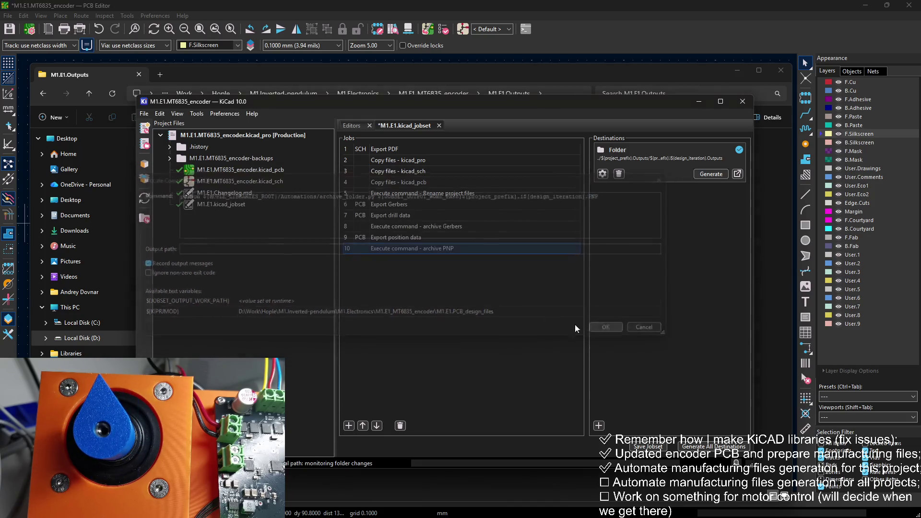
{"action": "left_click", "coordinate": [650, 447]}
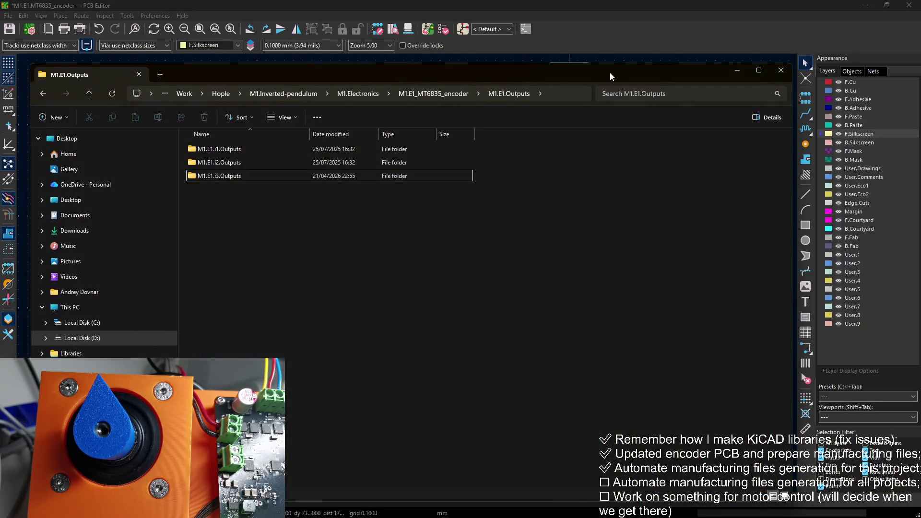
Generate the jobset and inspect M1.E1.i4.Outputs > M1.E1.i4.PNP > M1.E1.i4.PNP.zip for the position CSVs
{"action": "left_click_drag", "start_coordinate": [610, 77], "coordinate": [645, 86]}
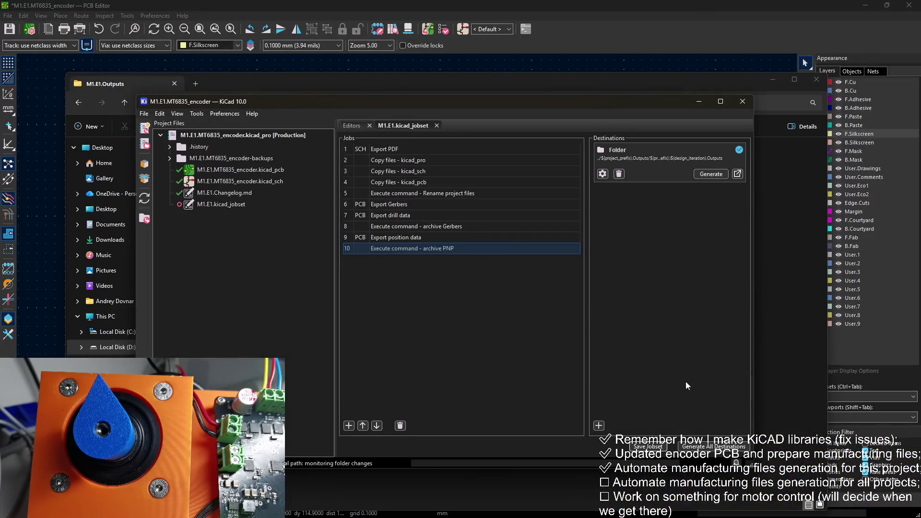
{"action": "left_click", "coordinate": [710, 174]}
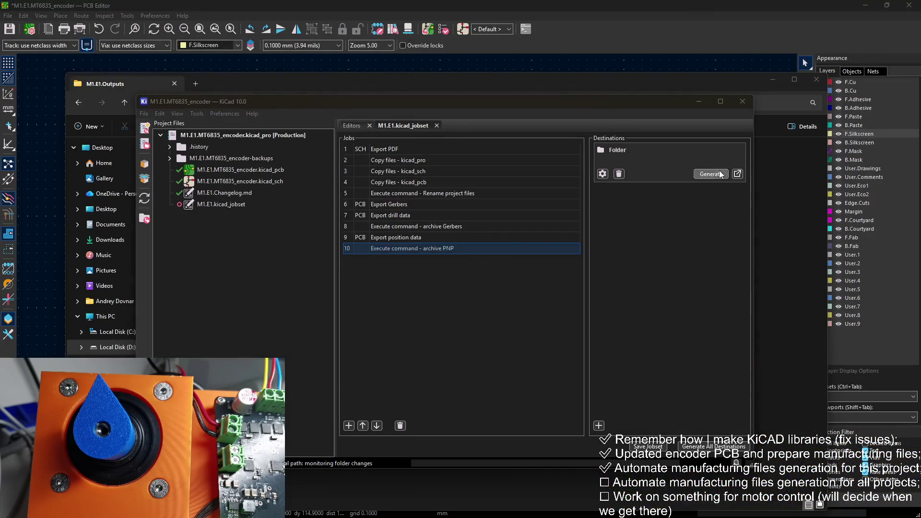
{"action": "left_click", "coordinate": [784, 164]}
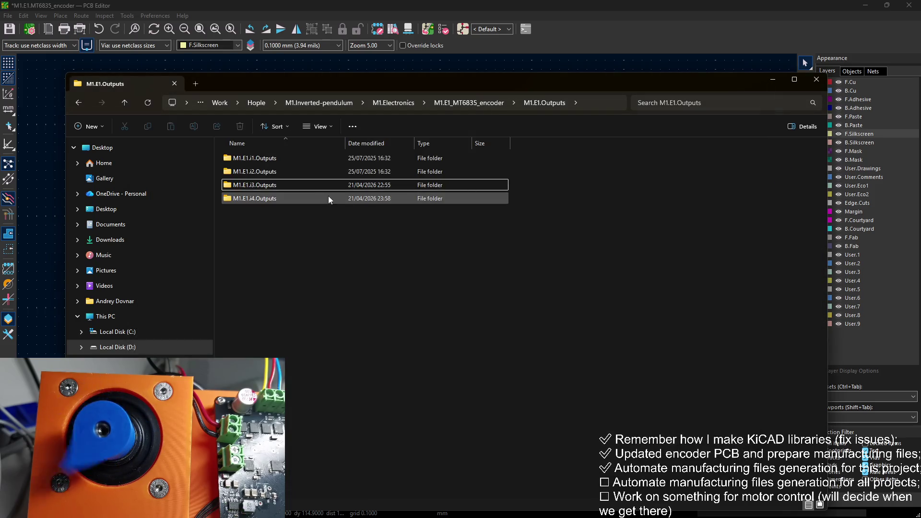
{"action": "double_click", "coordinate": [328, 196]}
{"action": "double_click", "coordinate": [298, 171]}
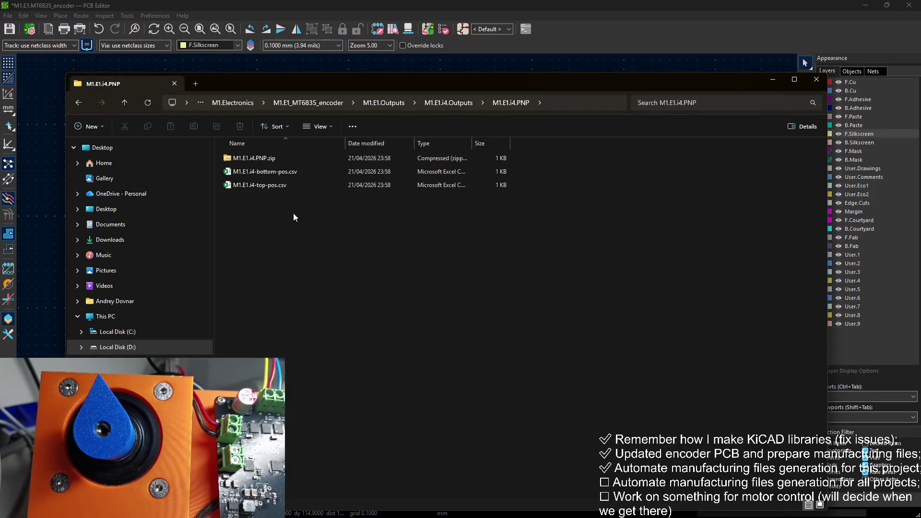
{"action": "double_click", "coordinate": [289, 160]}
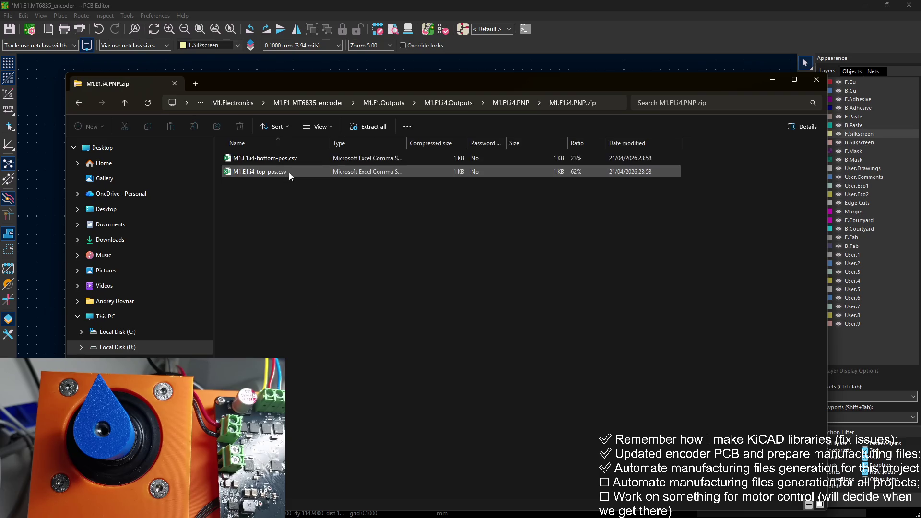
{"action": "left_click", "coordinate": [513, 103]}
{"action": "left_click", "coordinate": [772, 80]}
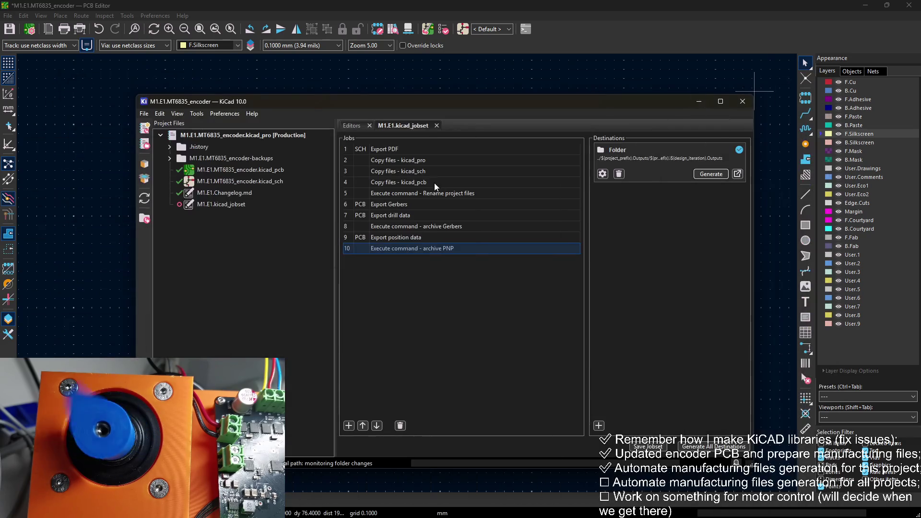
Untick Record output messages on the archive Gerbers and archive PNP jobs, then save the jobset
{"action": "right_click", "coordinate": [424, 226]}
{"action": "left_click", "coordinate": [462, 241]}
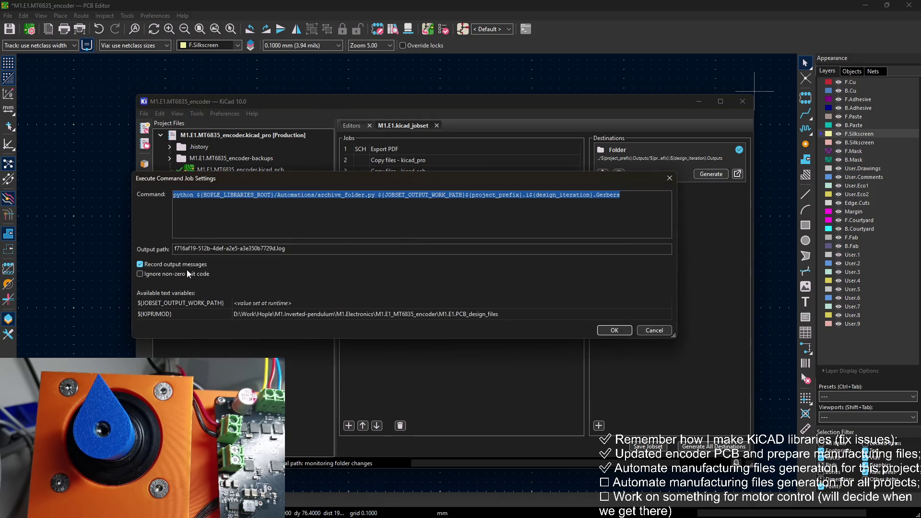
{"action": "left_click", "coordinate": [146, 263]}
{"action": "left_click", "coordinate": [595, 326]}
{"action": "right_click", "coordinate": [423, 249]}
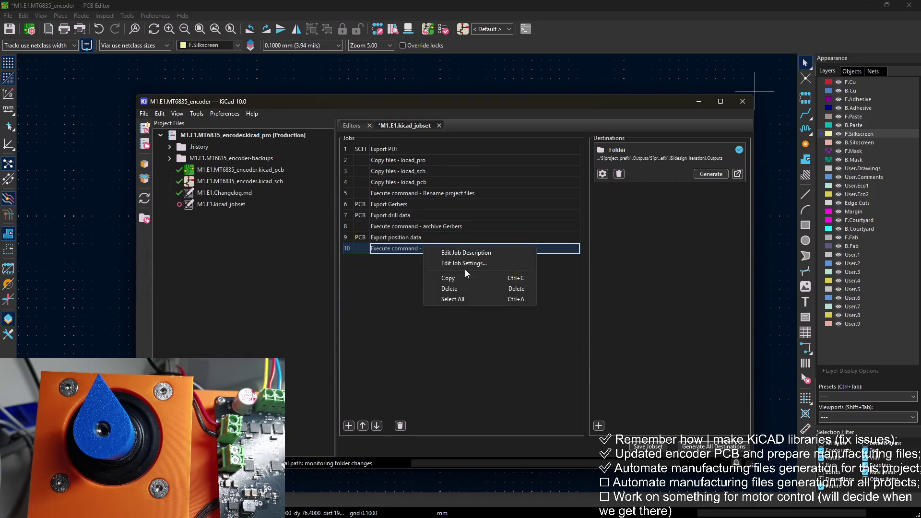
{"action": "left_click", "coordinate": [463, 263]}
{"action": "left_click", "coordinate": [144, 264]}
{"action": "left_click", "coordinate": [599, 330]}
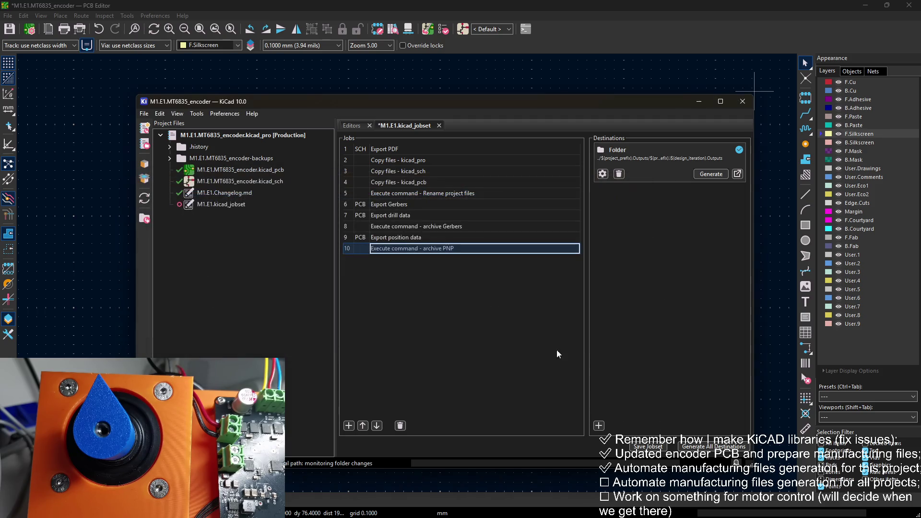
{"action": "left_click", "coordinate": [648, 447]}
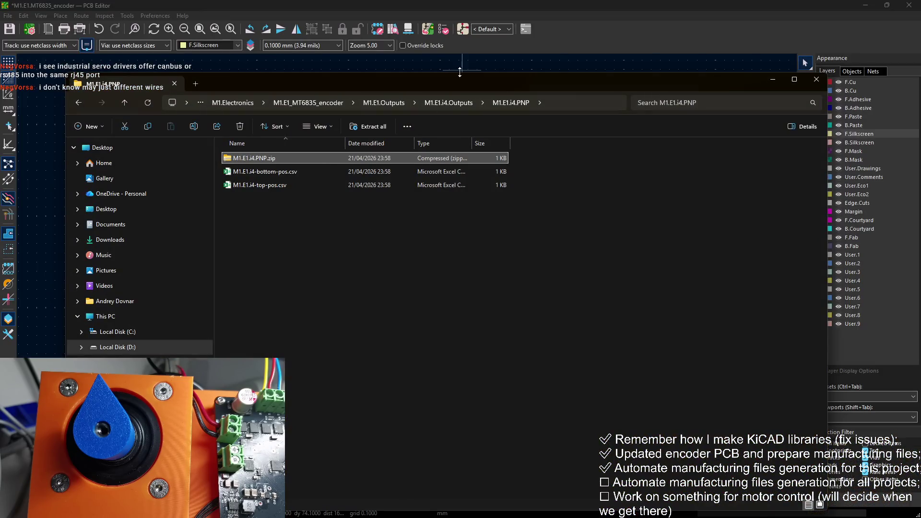
Delete the two leftover empty log files from M1.E1.i4.Outputs
{"action": "left_click", "coordinate": [448, 102]}
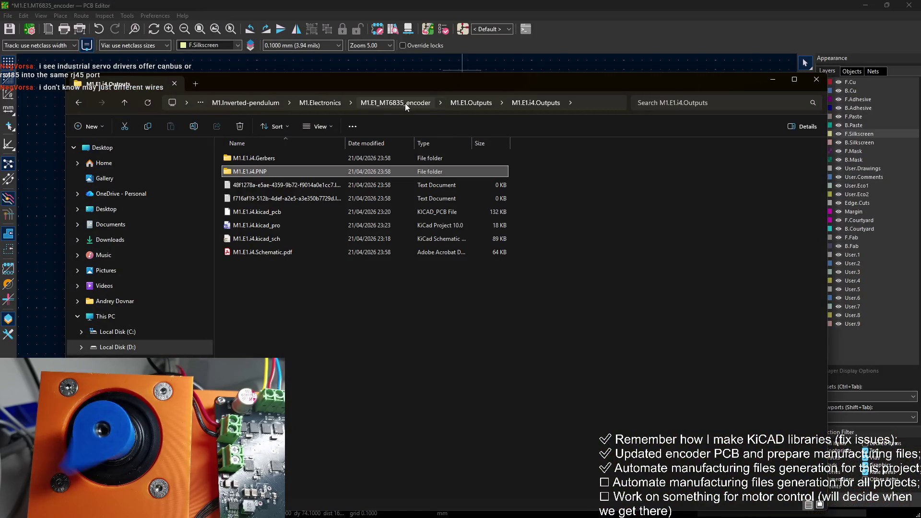
{"action": "left_click", "coordinate": [341, 182]}
{"action": "left_click", "coordinate": [337, 195], "text": "shift"}
{"action": "key", "text": "Delete"}
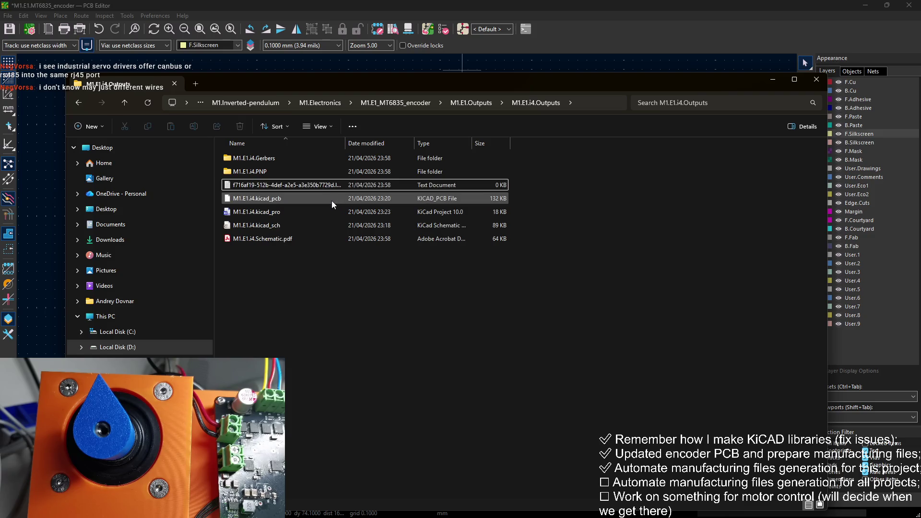
Open M1.E1.i3.Outputs and look into its M1.E1.i3.PNP and M1.E1.i3.Gerbers folders
{"action": "left_click", "coordinate": [462, 105]}
{"action": "double_click", "coordinate": [303, 182]}
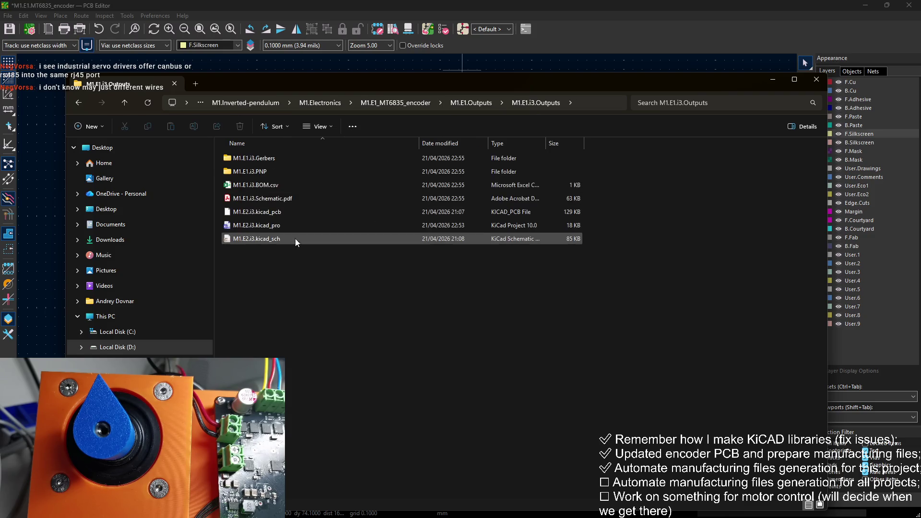
{"action": "left_click", "coordinate": [286, 186]}
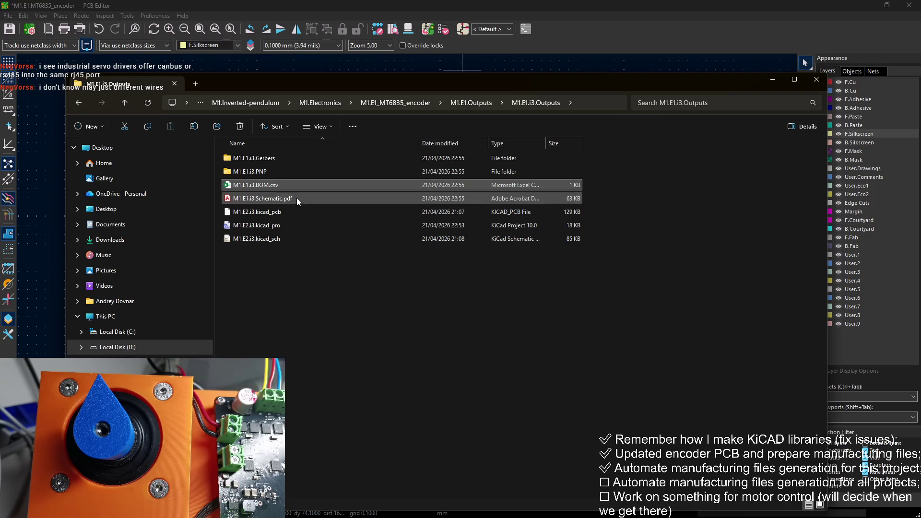
{"action": "left_click", "coordinate": [288, 171]}
{"action": "double_click", "coordinate": [288, 171]}
{"action": "left_click", "coordinate": [438, 104]}
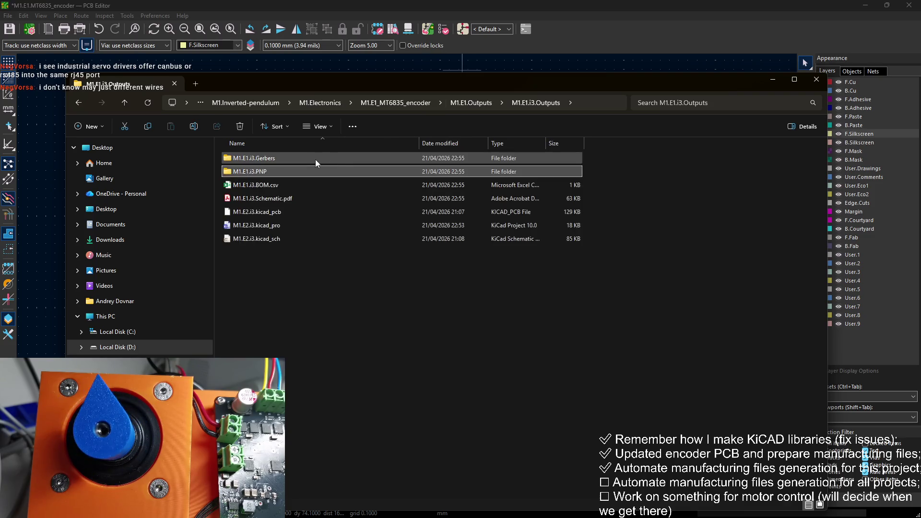
{"action": "double_click", "coordinate": [315, 160]}
{"action": "left_click", "coordinate": [439, 102]}
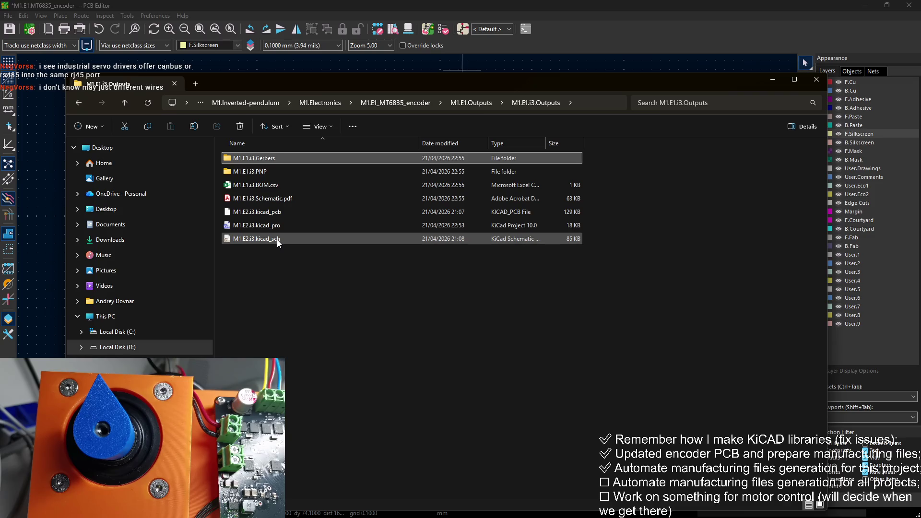
Inspect the files inside the M1.E1.i3.Gerbers zip and check its full location path
{"action": "double_click", "coordinate": [297, 158]}
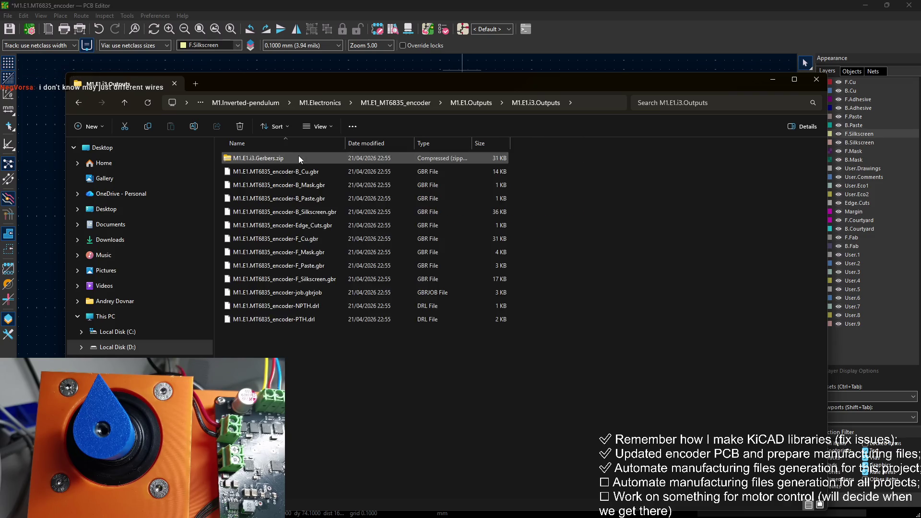
{"action": "double_click", "coordinate": [290, 160]}
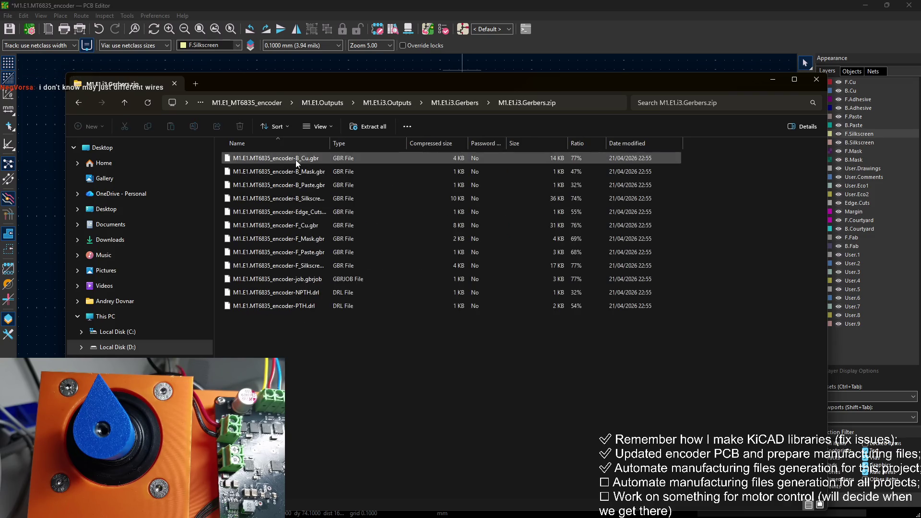
{"action": "key", "text": "ctrl+a"}
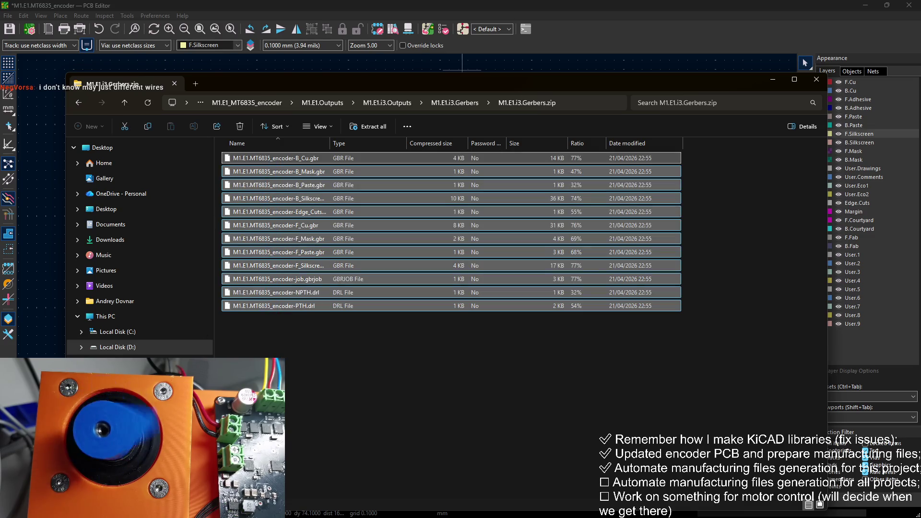
{"action": "left_click", "coordinate": [305, 326]}
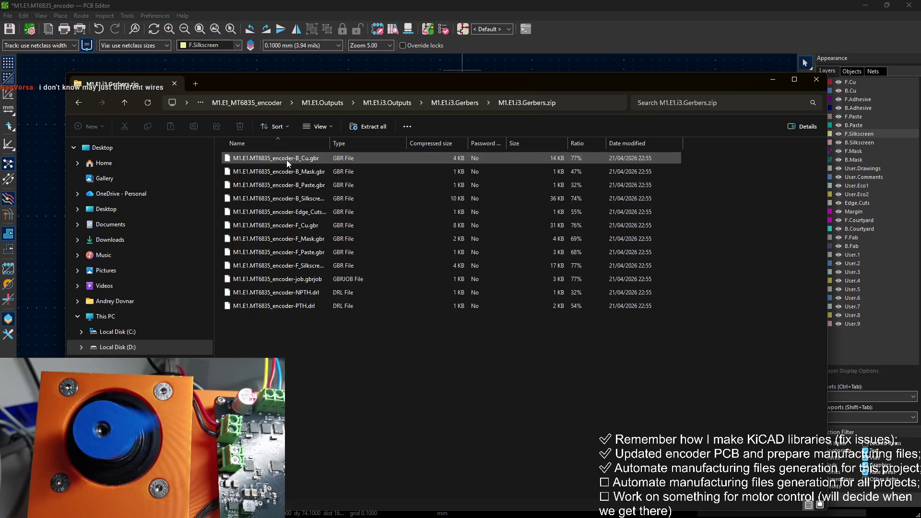
{"action": "left_click", "coordinate": [595, 102]}
{"action": "key", "text": "Escape"}
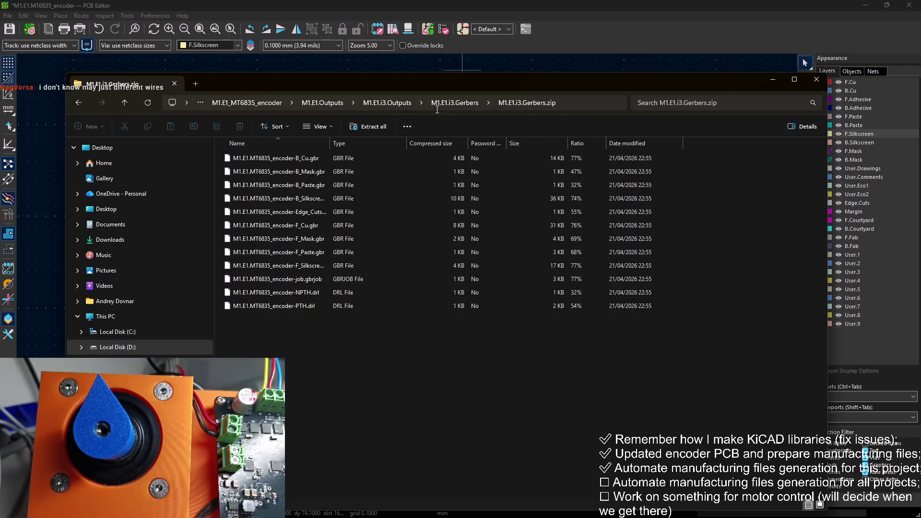
{"action": "key", "text": "F4"}
{"action": "key", "text": "Escape"}
{"action": "key", "text": "F4"}
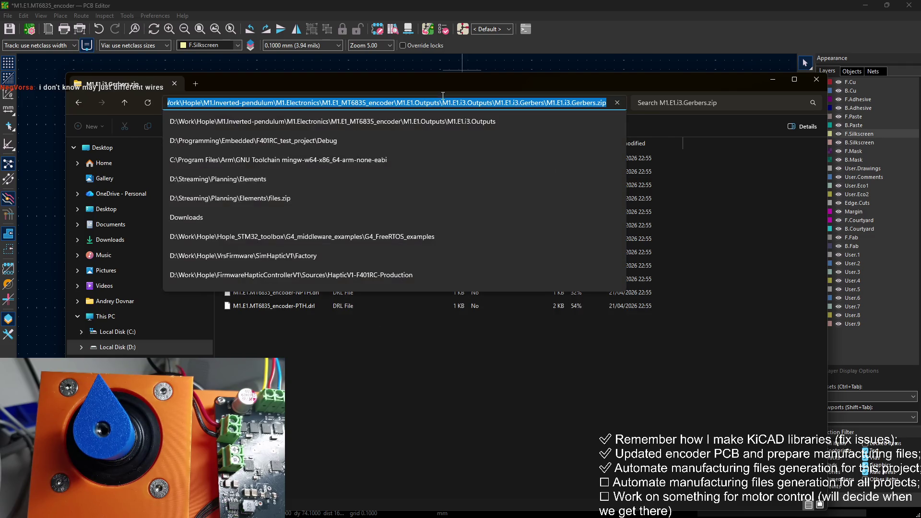
{"action": "key", "text": "Escape"}
Go back up to M1.E1.i3.Outputs, check M1.E1.i3.PNP, then reopen M1.E1.i3.Gerbers
{"action": "left_click", "coordinate": [443, 102]}
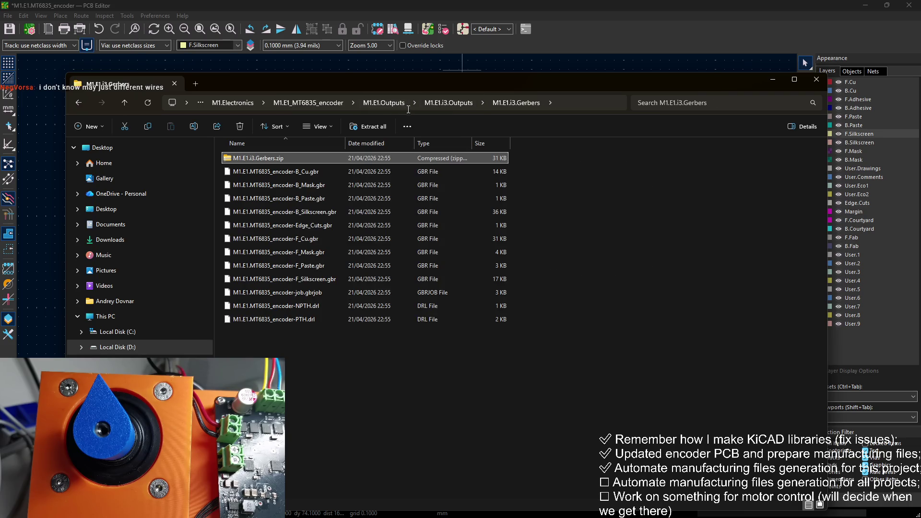
{"action": "left_click", "coordinate": [442, 105]}
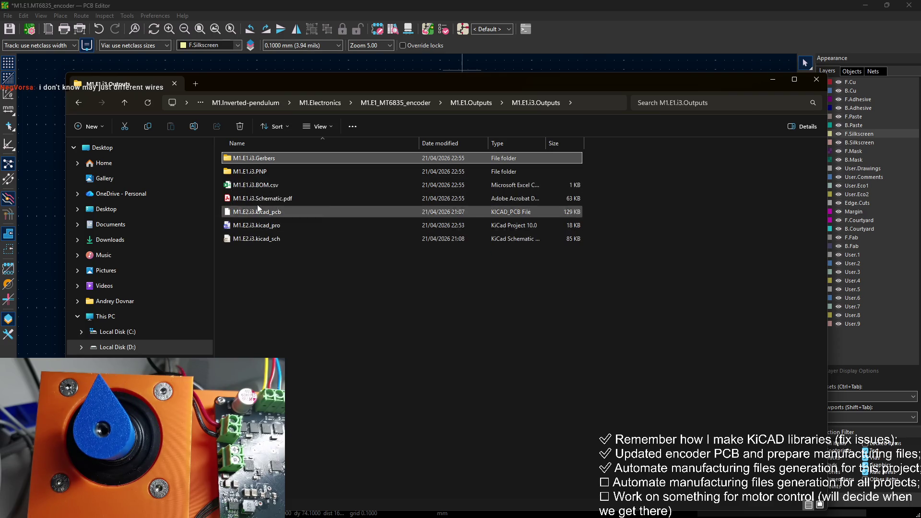
{"action": "double_click", "coordinate": [257, 173]}
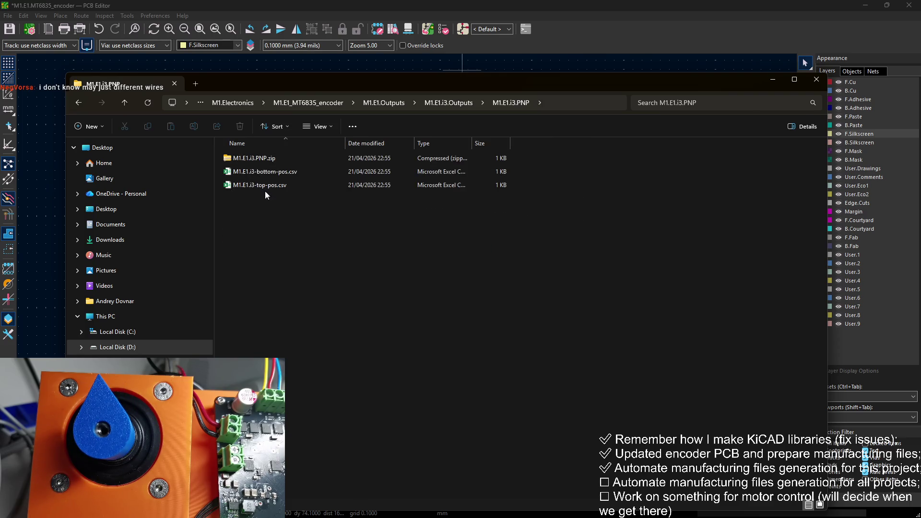
{"action": "left_click", "coordinate": [440, 100]}
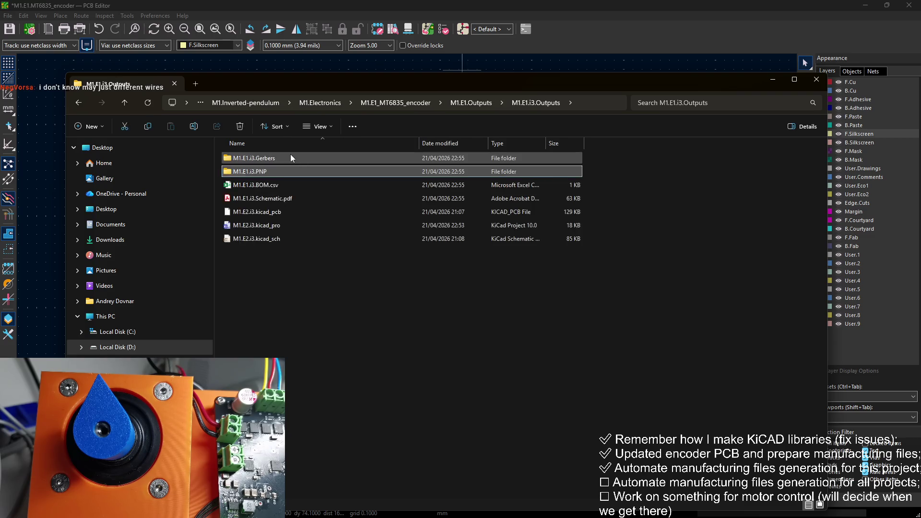
{"action": "double_click", "coordinate": [291, 157]}
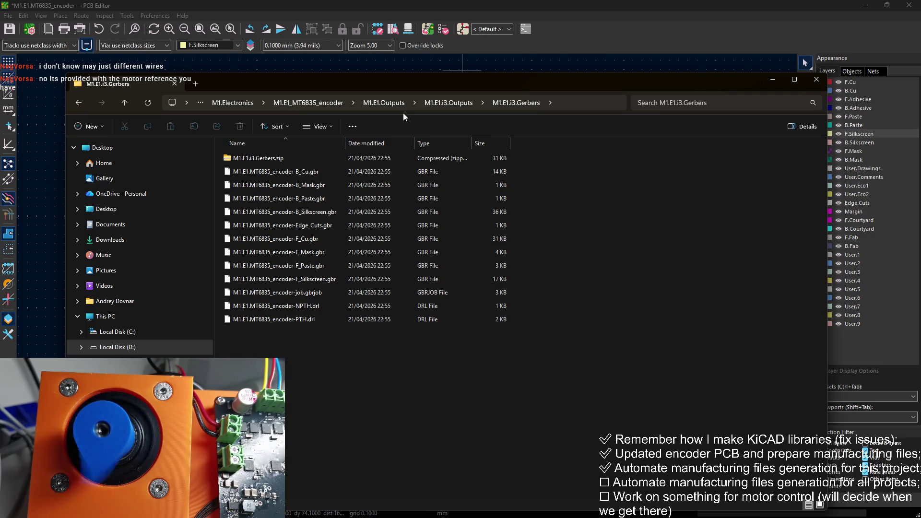
Go up to M1.E1.Outputs, open M1.E1.i4.Outputs, then minimise Explorer to reveal the KiCad jobset
{"action": "left_click", "coordinate": [432, 101]}
{"action": "left_click", "coordinate": [317, 283]}
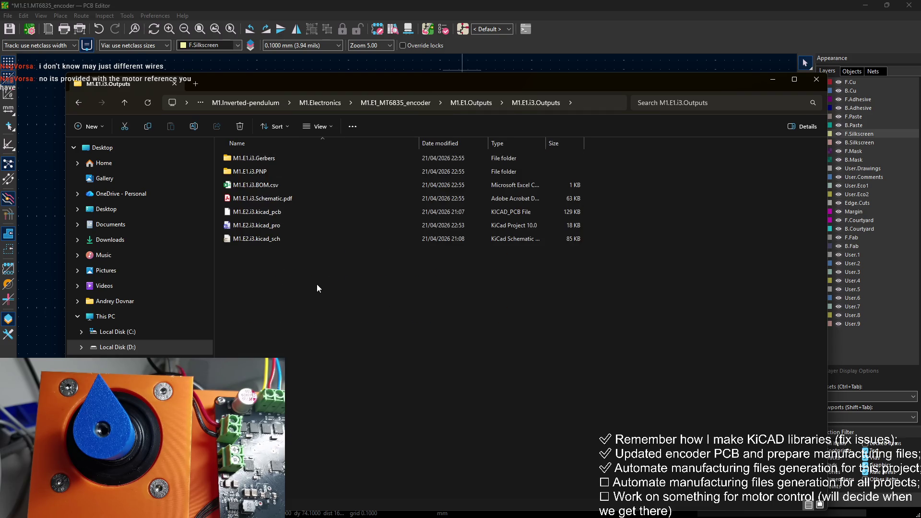
{"action": "left_click", "coordinate": [471, 103]}
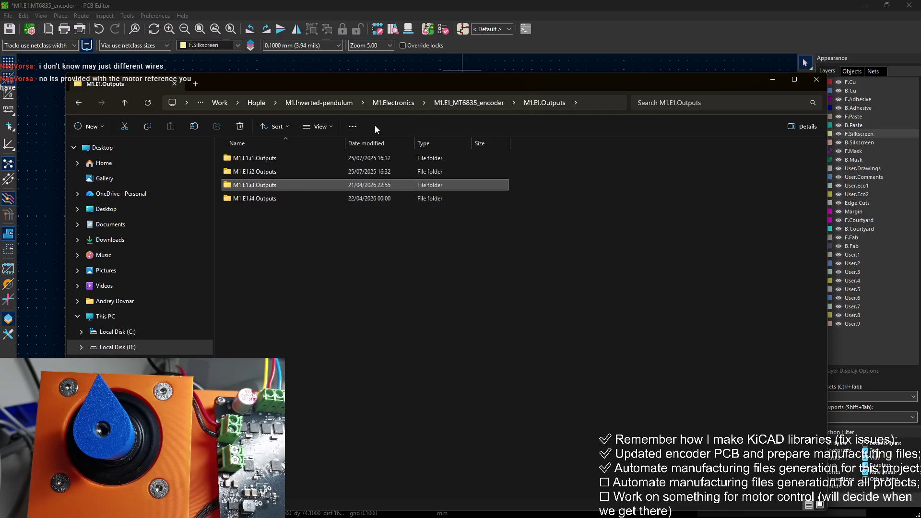
{"action": "double_click", "coordinate": [292, 197]}
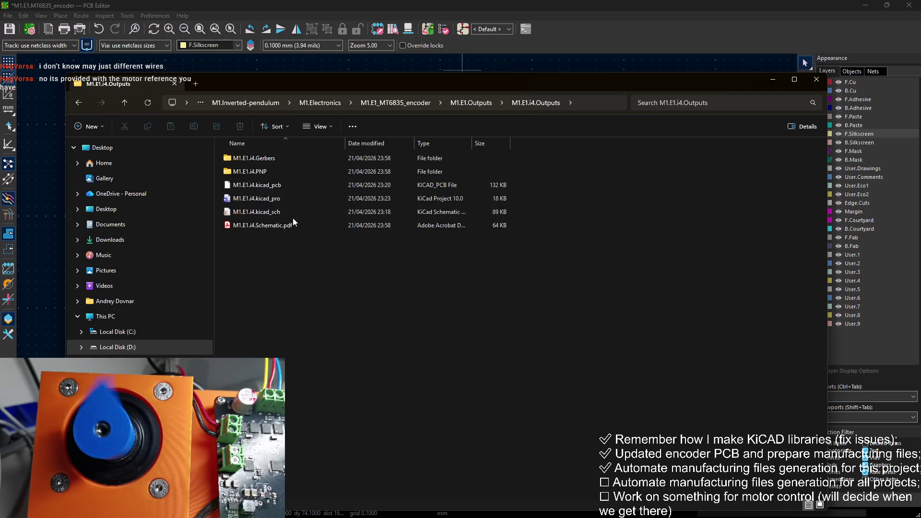
{"action": "left_click", "coordinate": [773, 79]}
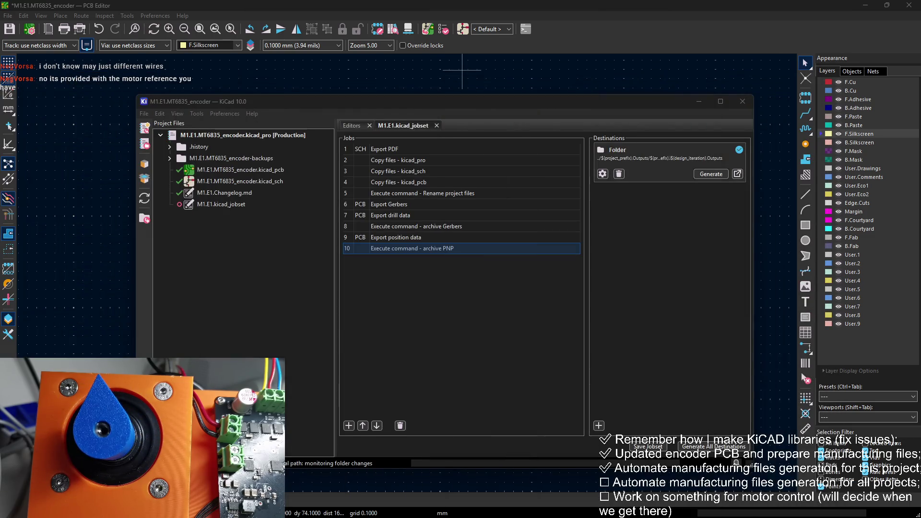
Run the design rules check on the board and confirm it reports no errors
{"action": "left_click", "coordinate": [742, 101]}
{"action": "left_click", "coordinate": [444, 29]}
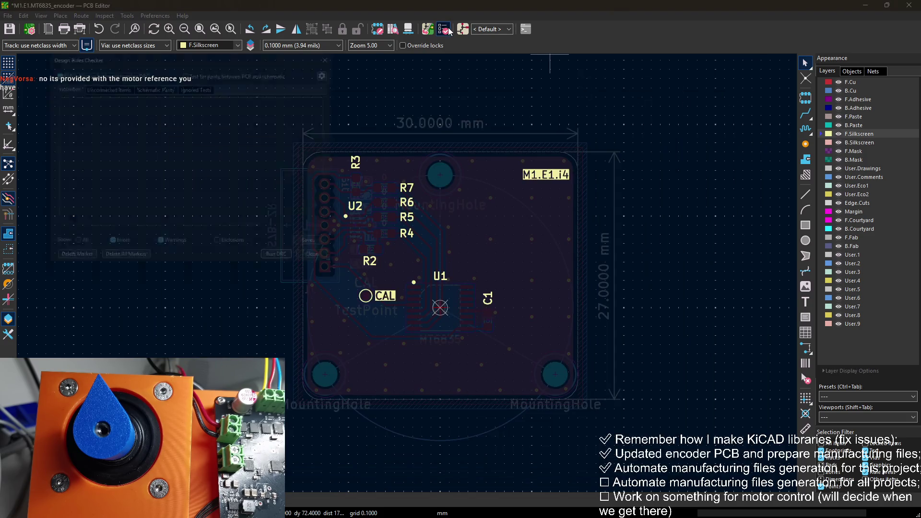
{"action": "left_click", "coordinate": [291, 268]}
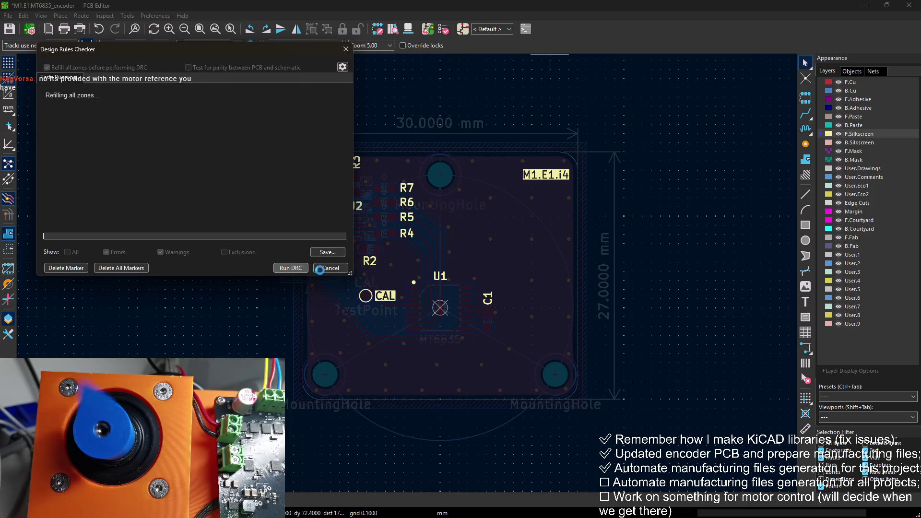
{"action": "left_click", "coordinate": [330, 268]}
Review the schematic's BOM symbol fields table, then return to the jobset
{"action": "left_click", "coordinate": [462, 29]}
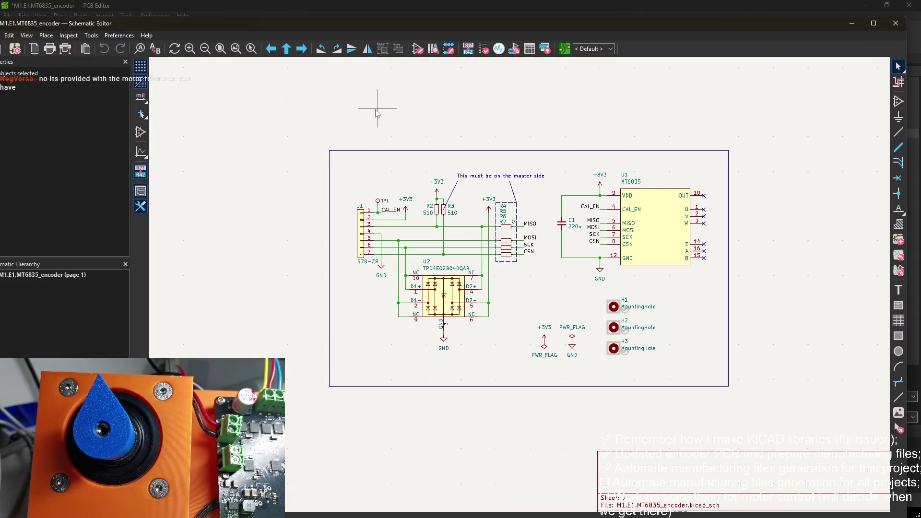
{"action": "left_click", "coordinate": [543, 48]}
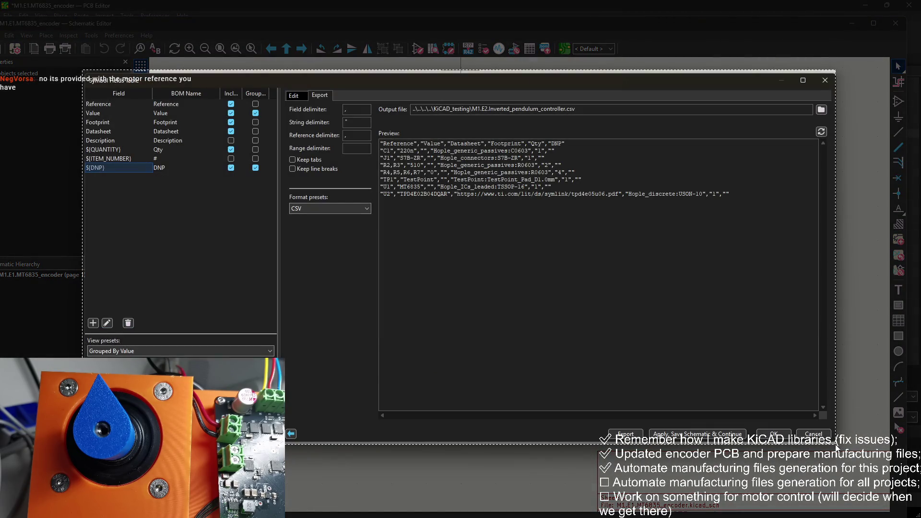
{"action": "key", "text": "Escape"}
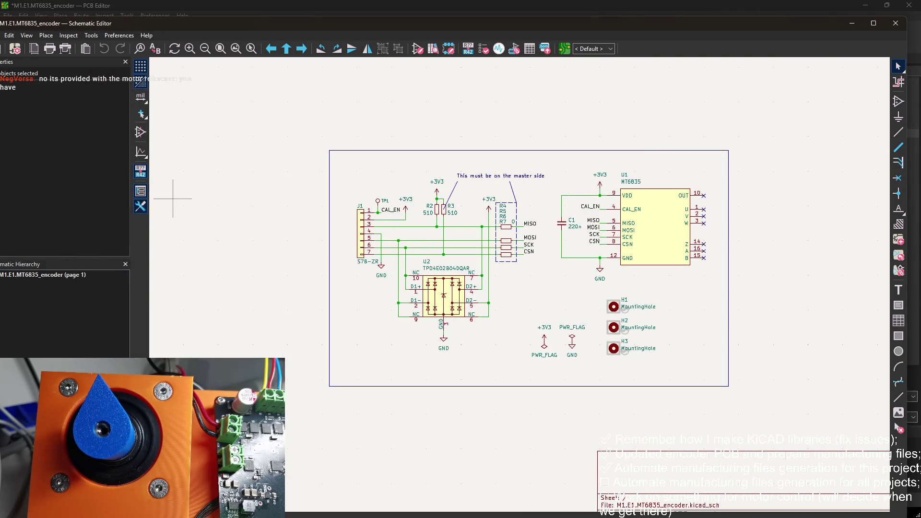
{"action": "key", "text": "alt+Tab"}
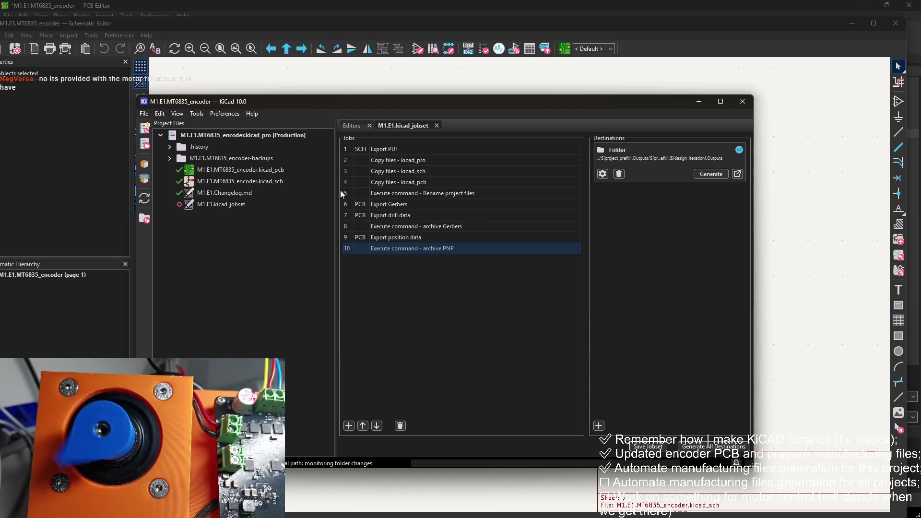
Add a Schematic: Generate Bill of Materials job to the jobset
{"action": "left_click", "coordinate": [349, 426]}
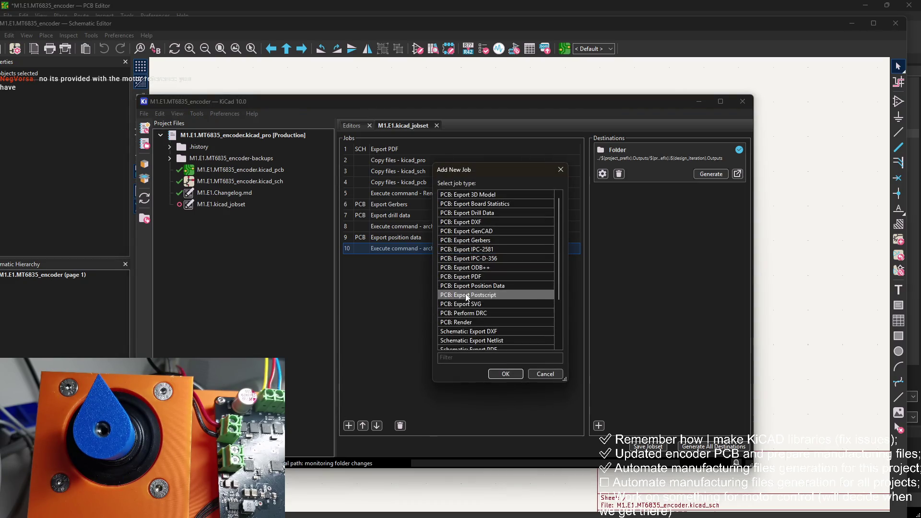
{"action": "scroll", "coordinate": [494, 276], "scroll_direction": "down", "scroll_amount": 3}
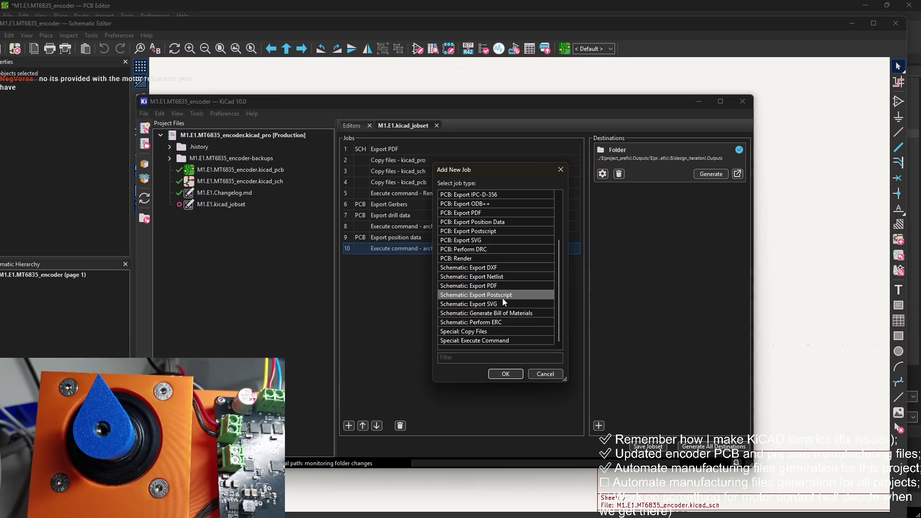
{"action": "double_click", "coordinate": [504, 317]}
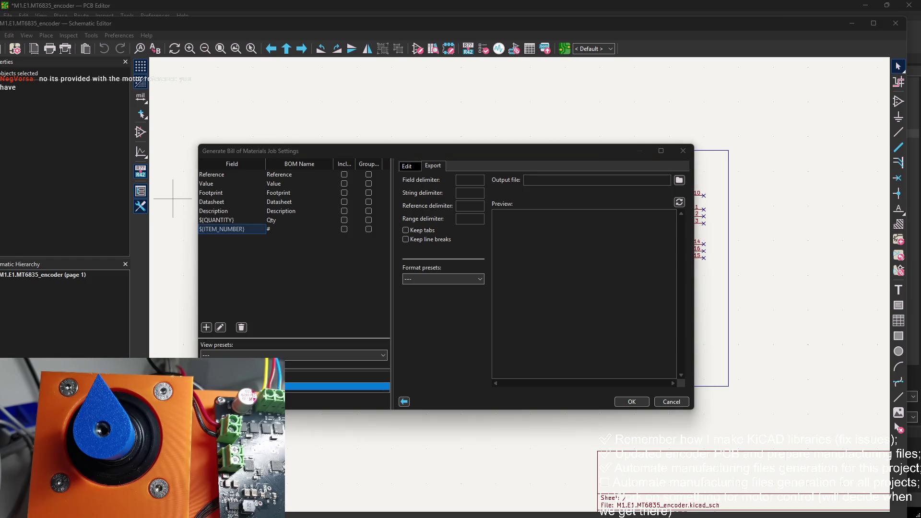
Include the Reference, Value and Footprint columns in the BOM, grouped by Value
{"action": "left_click", "coordinate": [344, 184]}
{"action": "left_click", "coordinate": [344, 174]}
{"action": "left_click", "coordinate": [344, 201]}
{"action": "left_click", "coordinate": [344, 192]}
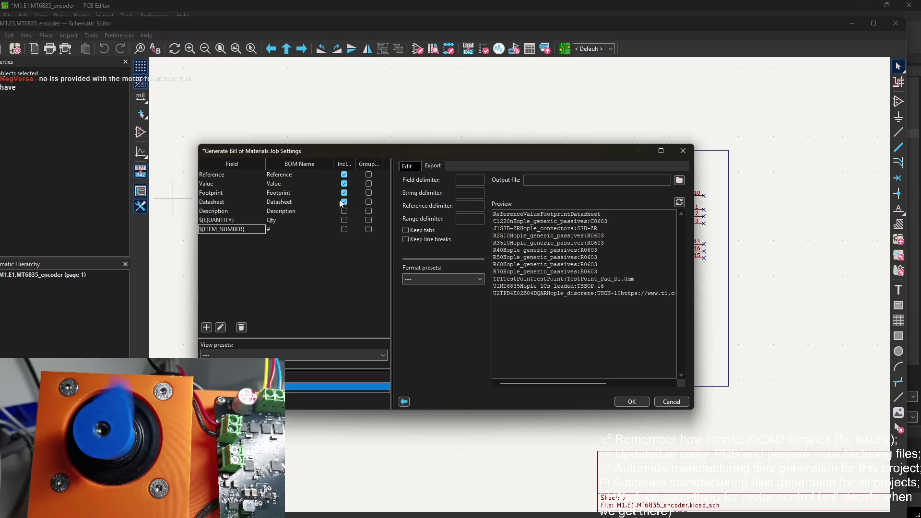
{"action": "left_click_drag", "start_coordinate": [344, 201], "coordinate": [331, 229]}
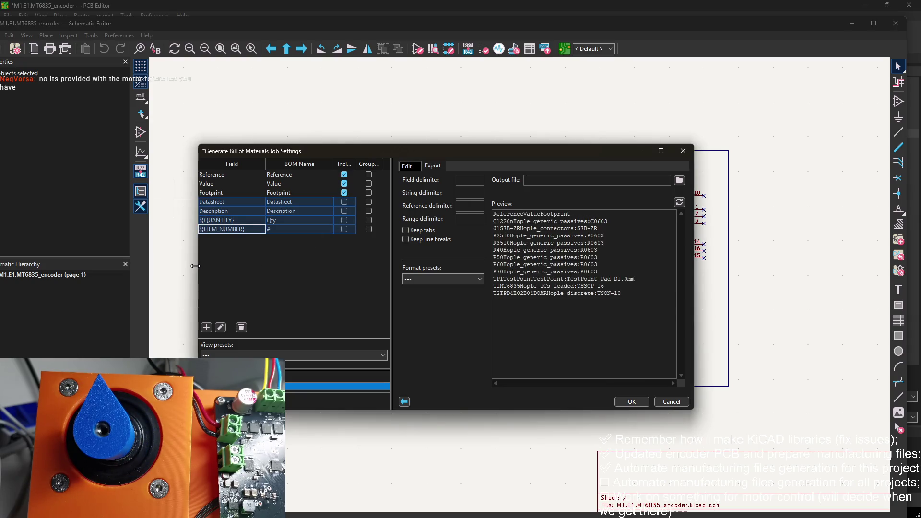
{"action": "left_click", "coordinate": [369, 184]}
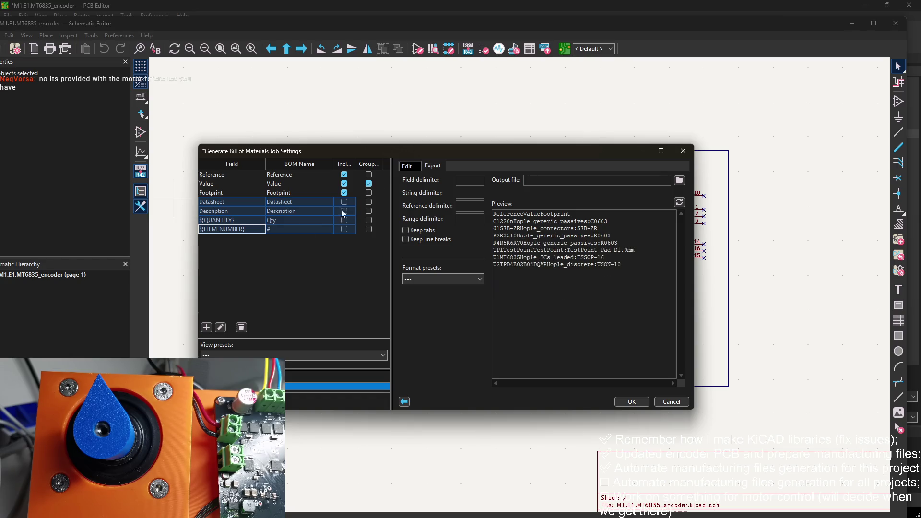